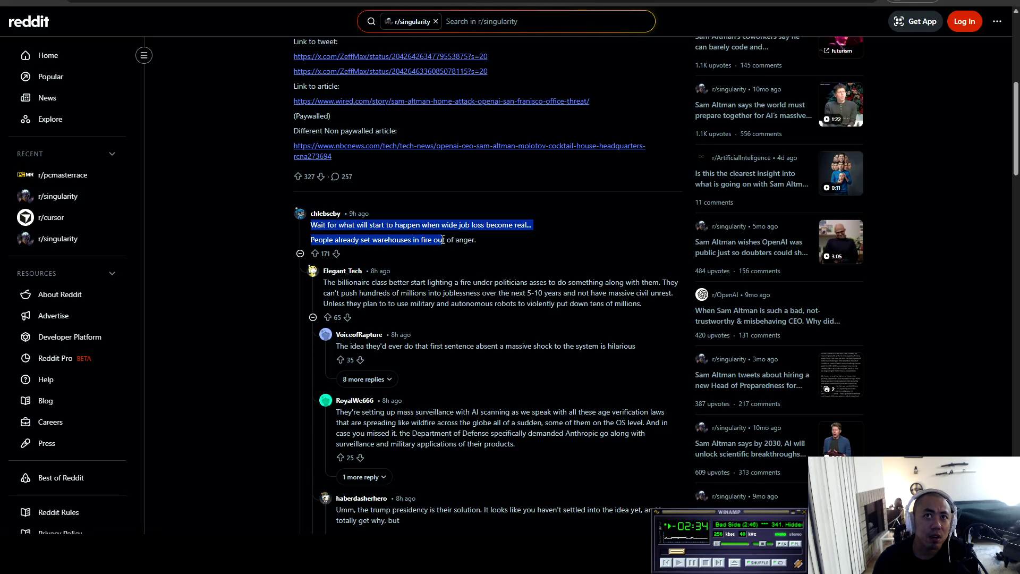
# - Read the thread's replies, highlighting the one about the billionaire class
pyautogui.click(483, 246)
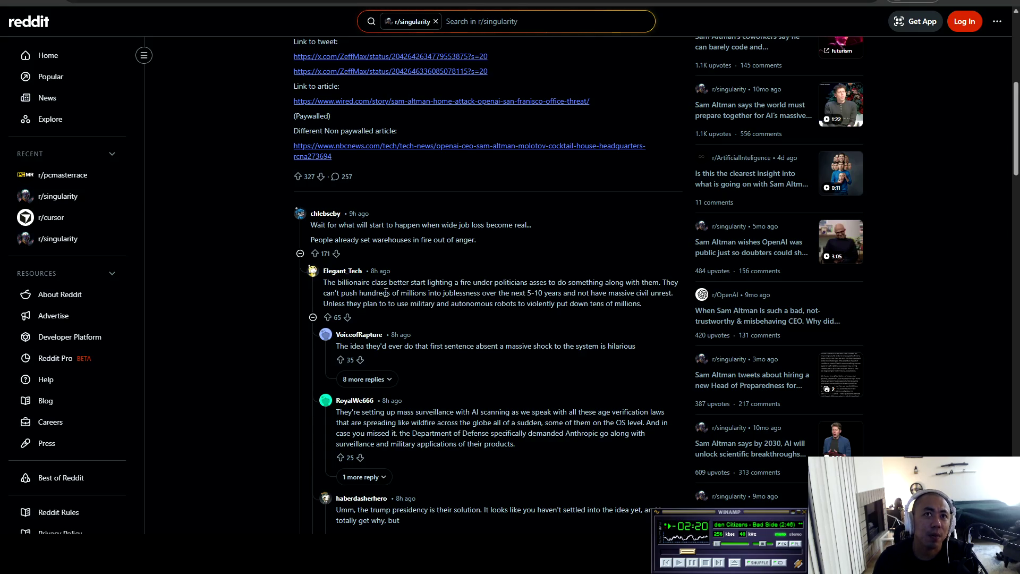
pyautogui.moveTo(323, 282)
pyautogui.mouseDown()
pyautogui.moveTo(685, 285)
pyautogui.moveTo(371, 301)
pyautogui.moveTo(678, 295)
pyautogui.moveTo(481, 307)
pyautogui.moveTo(343, 302)
pyautogui.moveTo(642, 307)
pyautogui.moveTo(638, 346)
pyautogui.moveTo(367, 348)
pyautogui.moveTo(638, 351)
pyautogui.mouseUp()
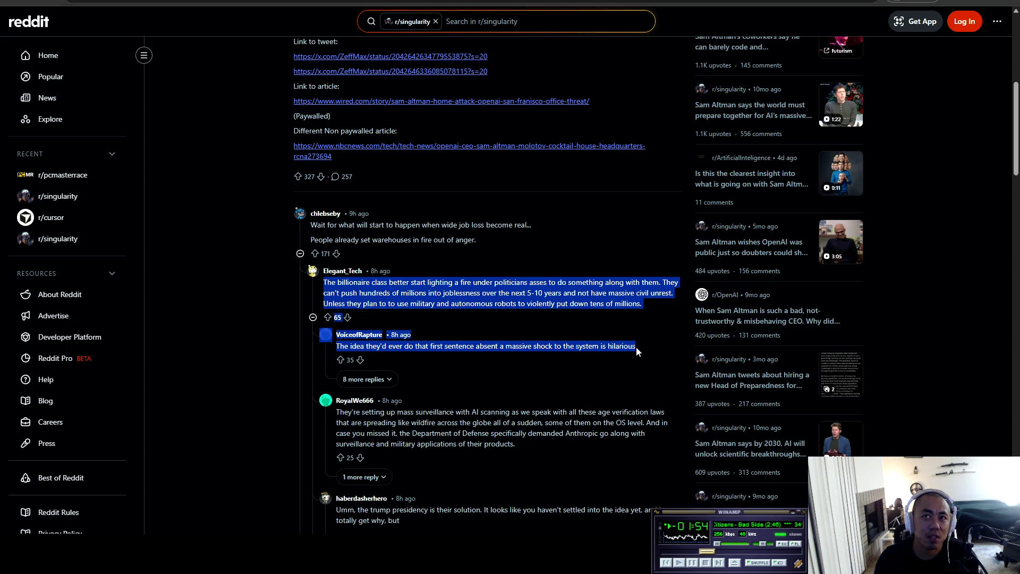
pyautogui.click(637, 351)
pyautogui.scroll(-1, 515, 368)
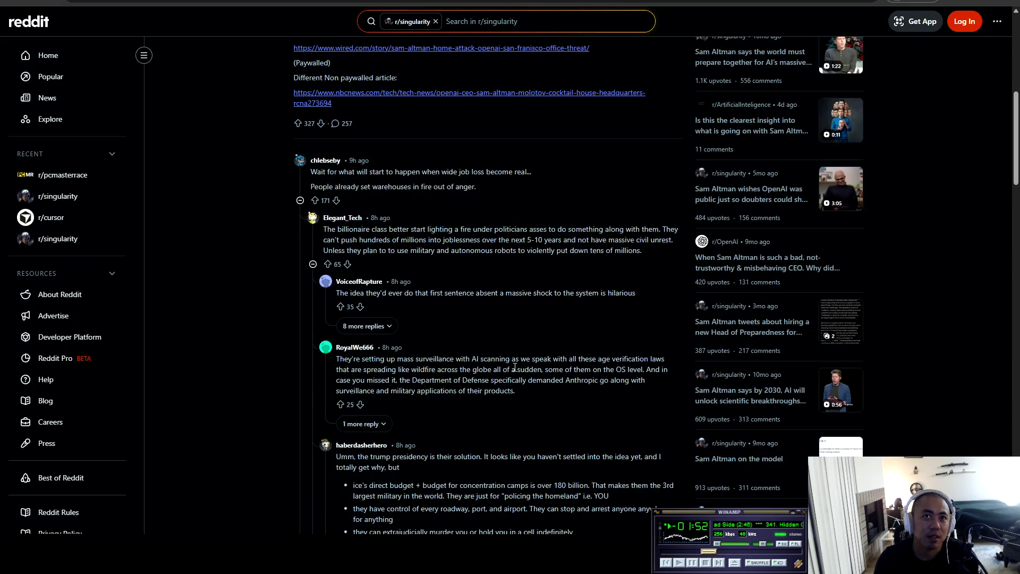
pyautogui.scroll(-1, 515, 367)
pyautogui.scroll(-3, 512, 366)
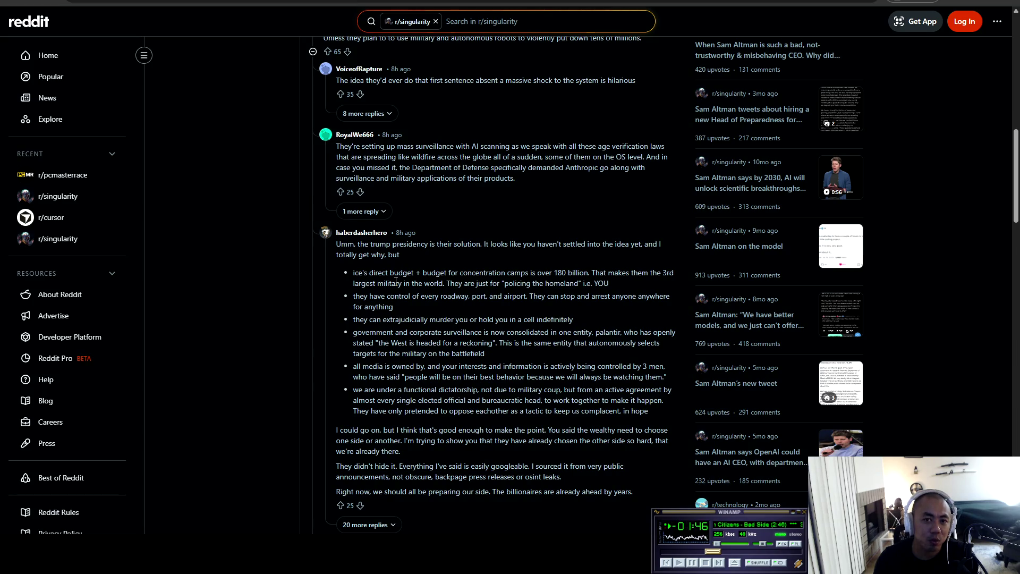
pyautogui.scroll(-4, 392, 287)
pyautogui.scroll(-4, 393, 289)
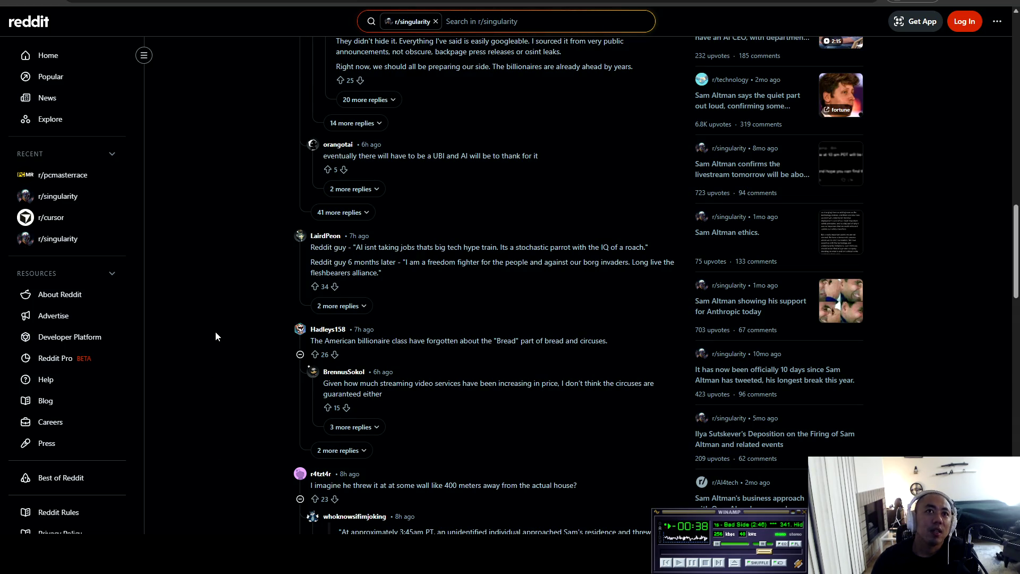
pyautogui.scroll(-1, 223, 359)
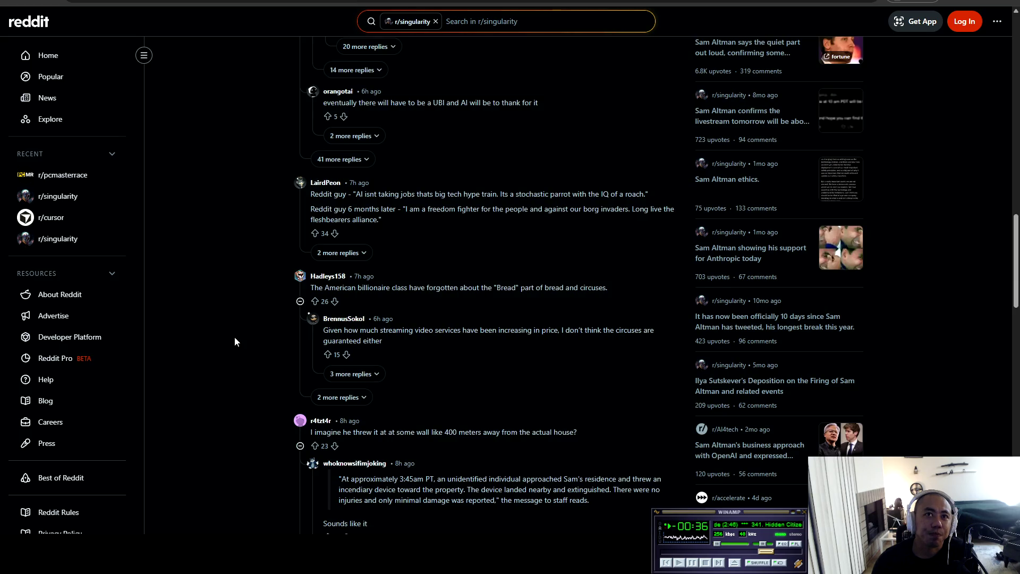
# - Keep reading, highlighting comments on bread and circuses, the throw distance and the incident report
pyautogui.moveTo(357, 288); pyautogui.dragTo(620, 290)
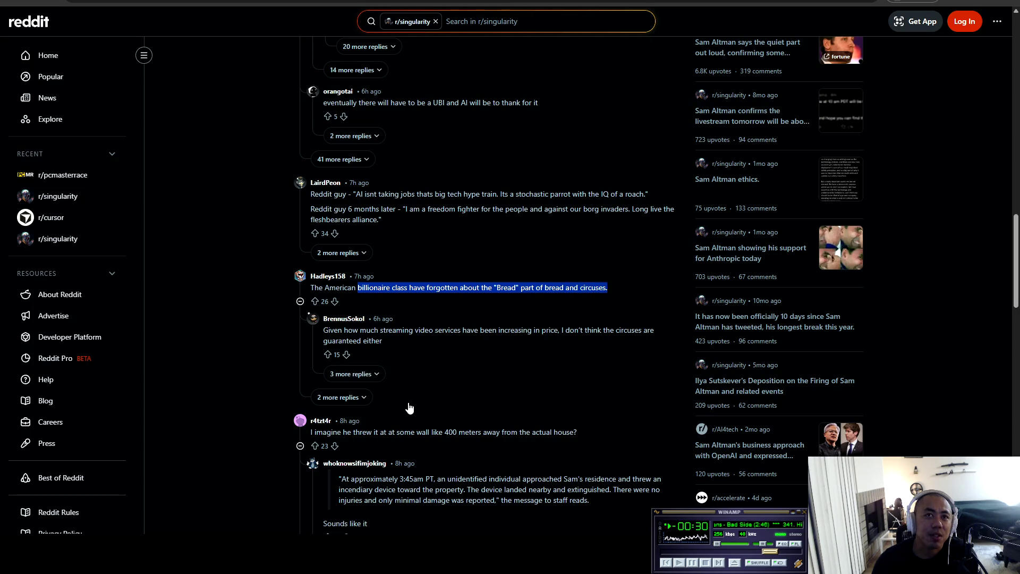
pyautogui.scroll(-1, 340, 429)
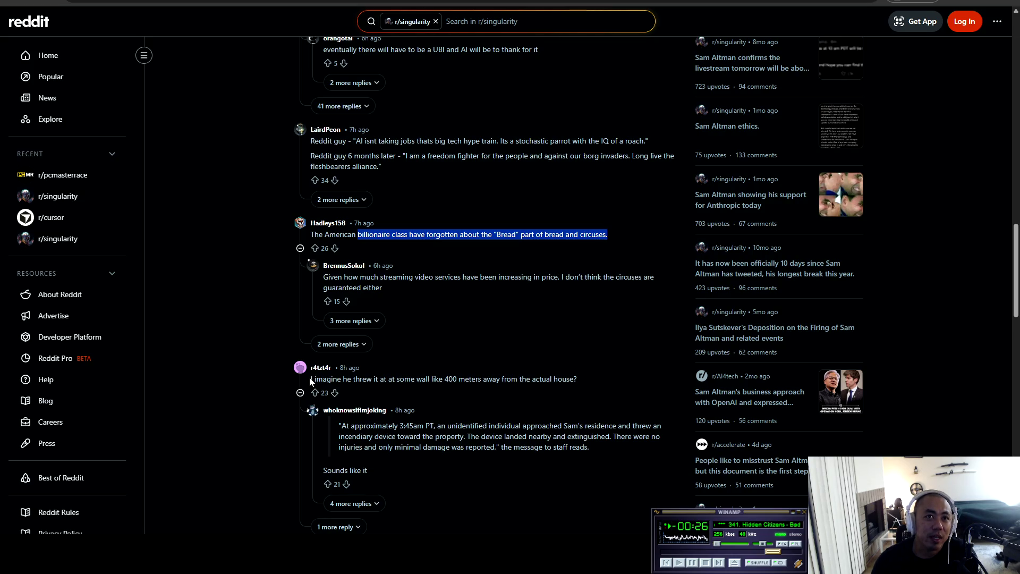
pyautogui.moveTo(311, 379); pyautogui.dragTo(591, 383)
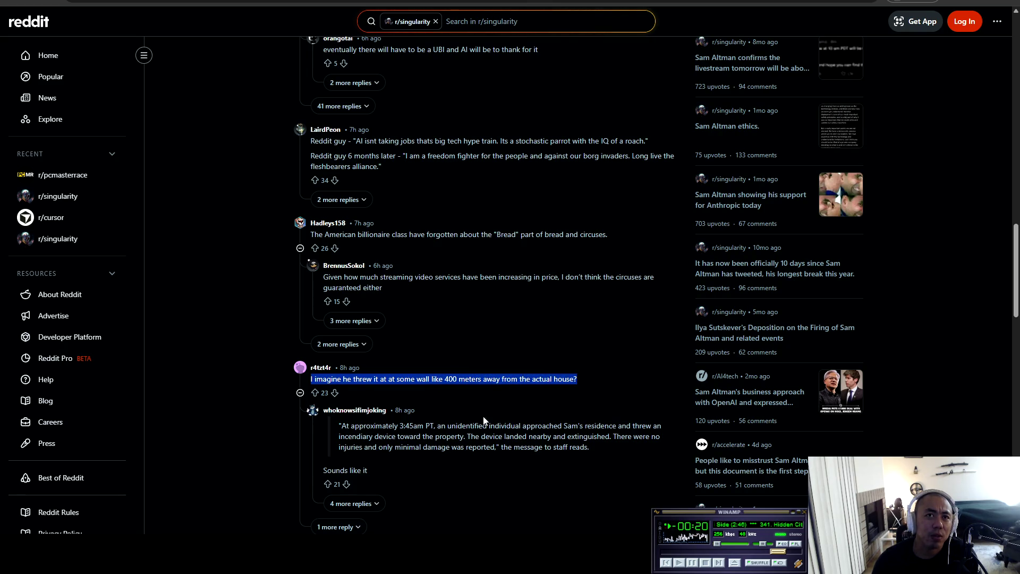
pyautogui.click(433, 442)
pyautogui.scroll(-2, 530, 460)
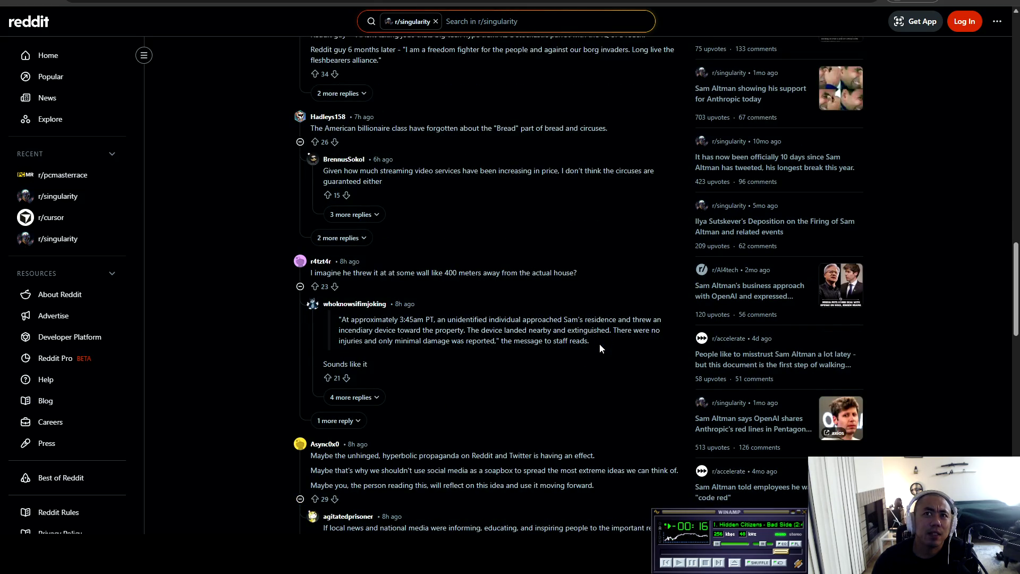
pyautogui.moveTo(505, 330)
pyautogui.mouseDown()
pyautogui.moveTo(654, 335)
pyautogui.moveTo(352, 341)
pyautogui.moveTo(592, 343)
pyautogui.mouseUp()
pyautogui.click(419, 470)
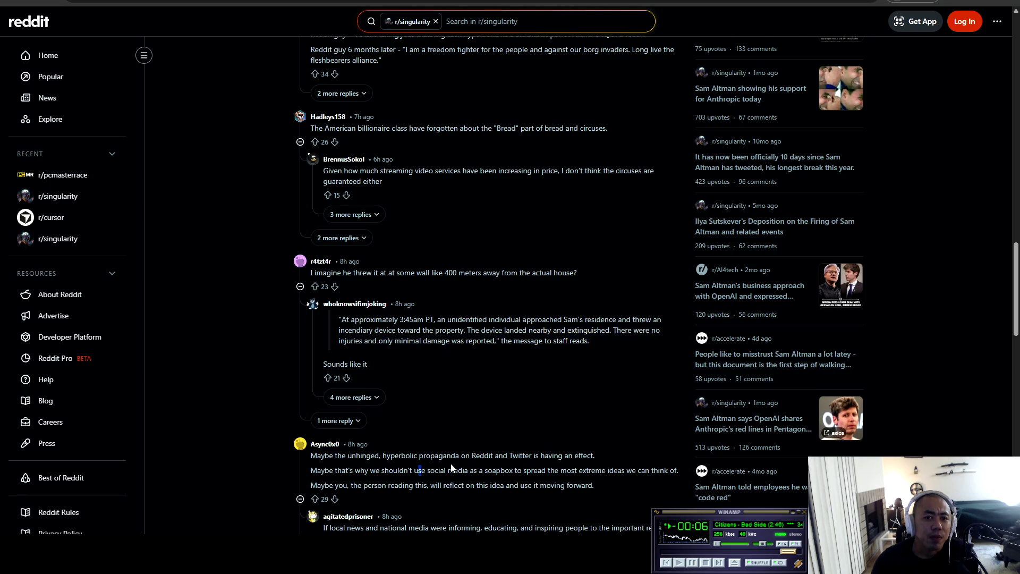
pyautogui.scroll(-2, 451, 468)
pyautogui.scroll(-4, 340, 361)
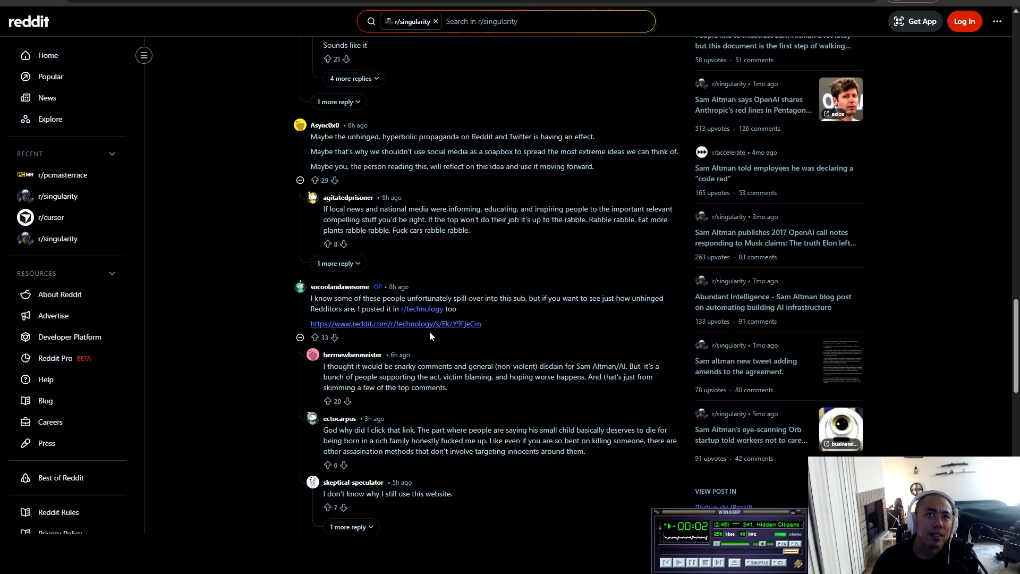
# - Open the linked r/technology cross-post and read comments on the blog and ChatGPT molotov cocktails
pyautogui.middleClick(399, 321)
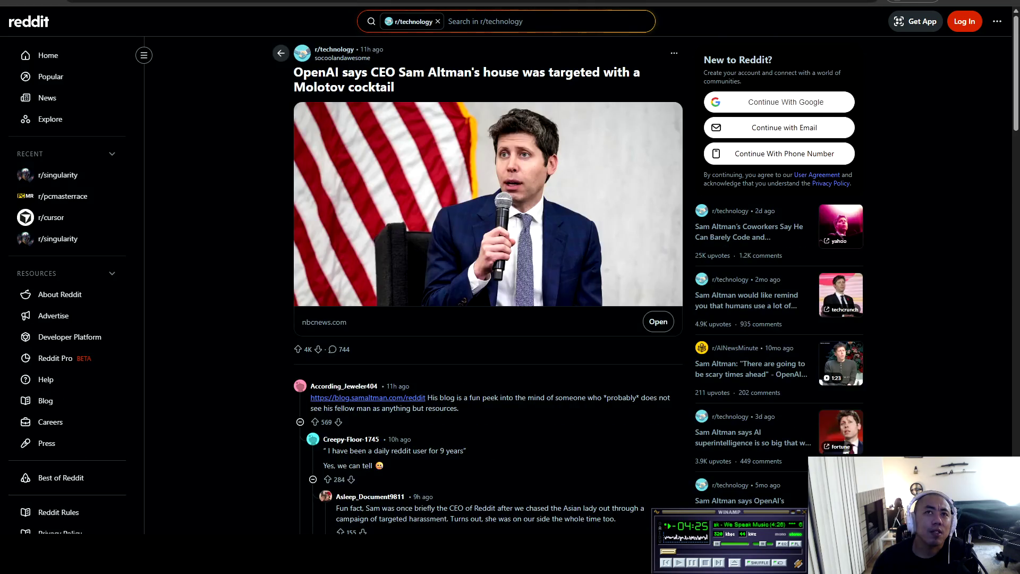
pyautogui.scroll(-3, 223, 259)
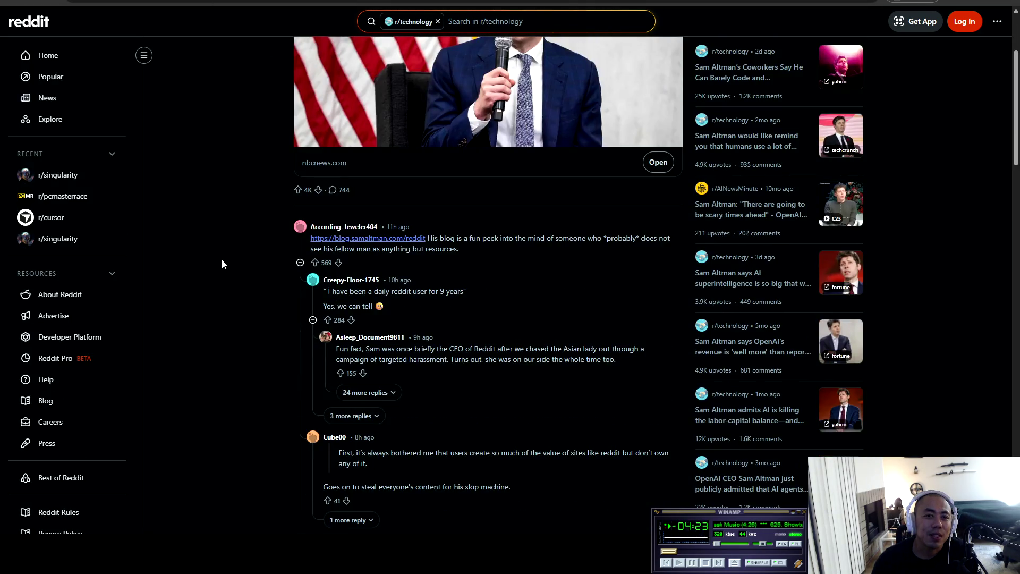
pyautogui.scroll(-1, 222, 259)
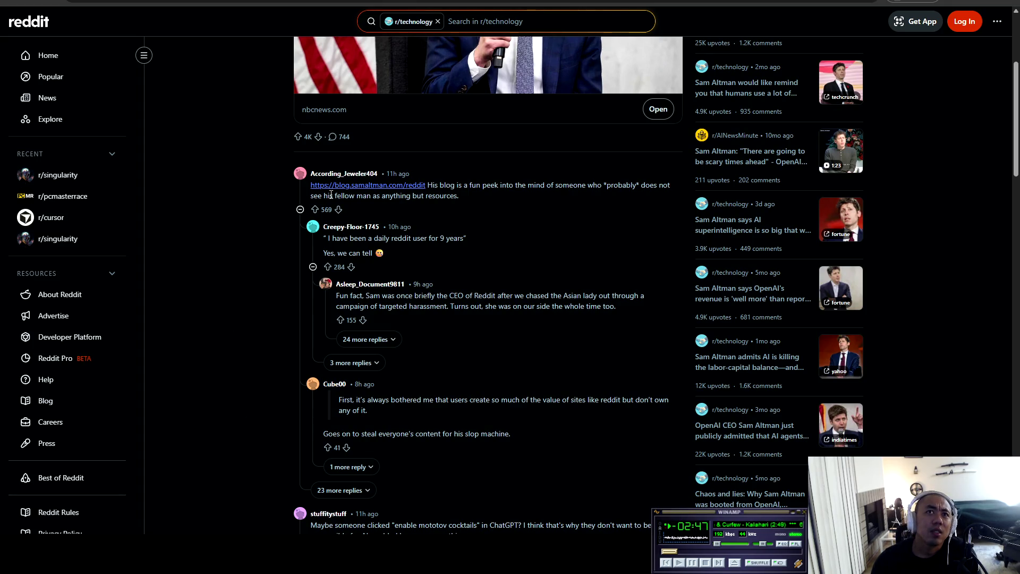
pyautogui.moveTo(429, 185)
pyautogui.mouseDown()
pyautogui.moveTo(665, 190)
pyautogui.moveTo(315, 197)
pyautogui.moveTo(465, 203)
pyautogui.mouseUp()
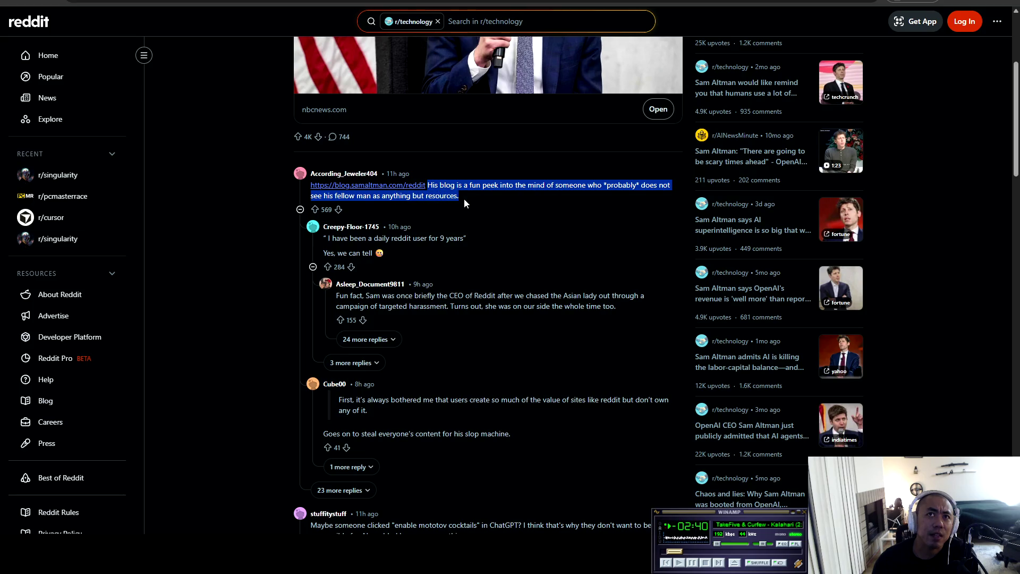
pyautogui.click(441, 239)
pyautogui.moveTo(328, 240); pyautogui.dragTo(464, 238)
pyautogui.click(417, 257)
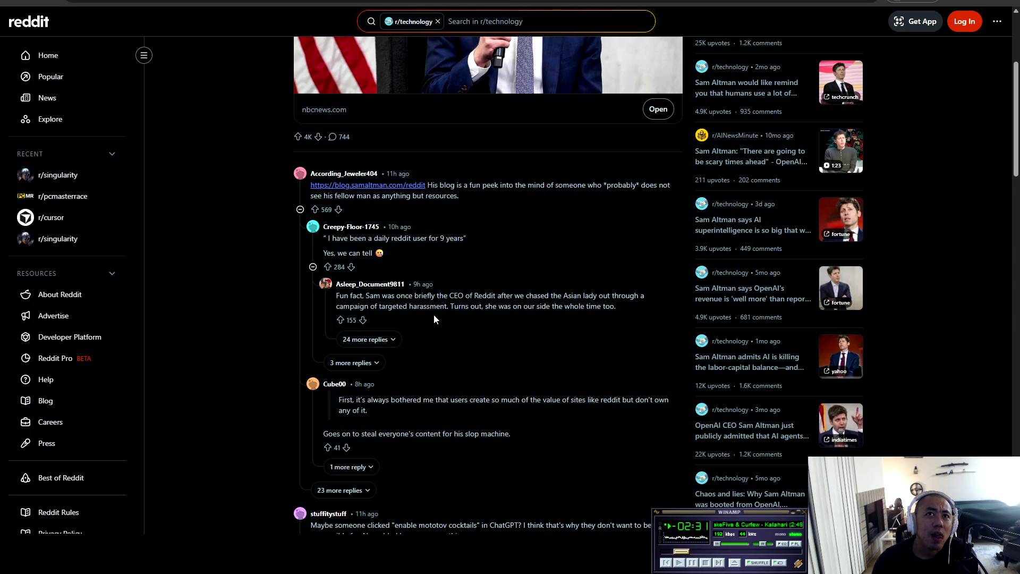
pyautogui.scroll(-4, 421, 321)
pyautogui.moveTo(311, 313); pyautogui.dragTo(615, 313)
pyautogui.moveTo(618, 313)
pyautogui.mouseDown()
pyautogui.moveTo(646, 313)
pyautogui.moveTo(373, 324)
pyautogui.moveTo(326, 336)
pyautogui.moveTo(377, 322)
pyautogui.moveTo(505, 327)
pyautogui.mouseUp()
pyautogui.click(505, 327)
# - Read the social contract and copycat comments, expanding the 12 hidden replies
pyautogui.scroll(-6, 519, 362)
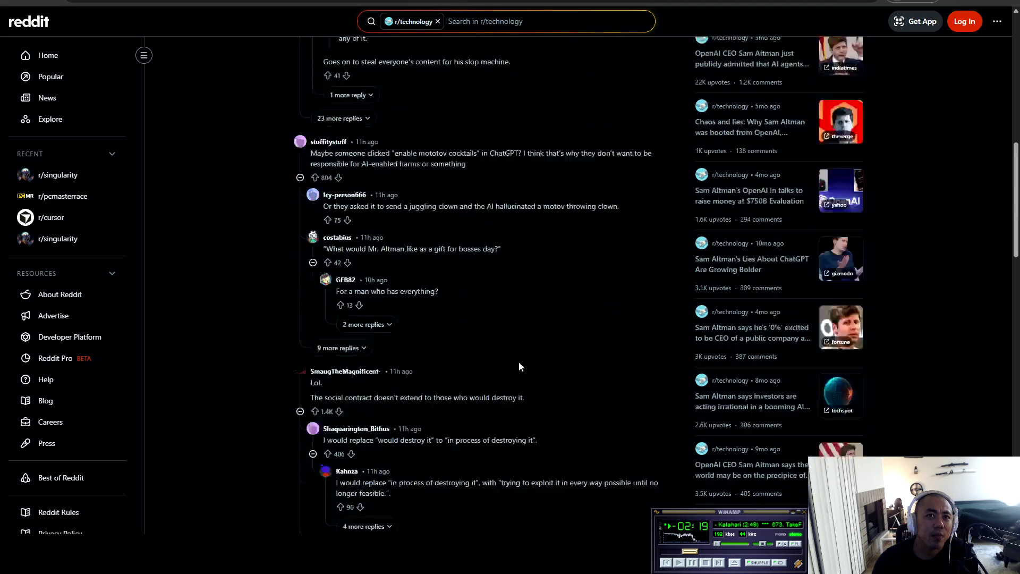
pyautogui.moveTo(306, 229)
pyautogui.mouseDown()
pyautogui.moveTo(313, 240)
pyautogui.moveTo(525, 240)
pyautogui.mouseUp()
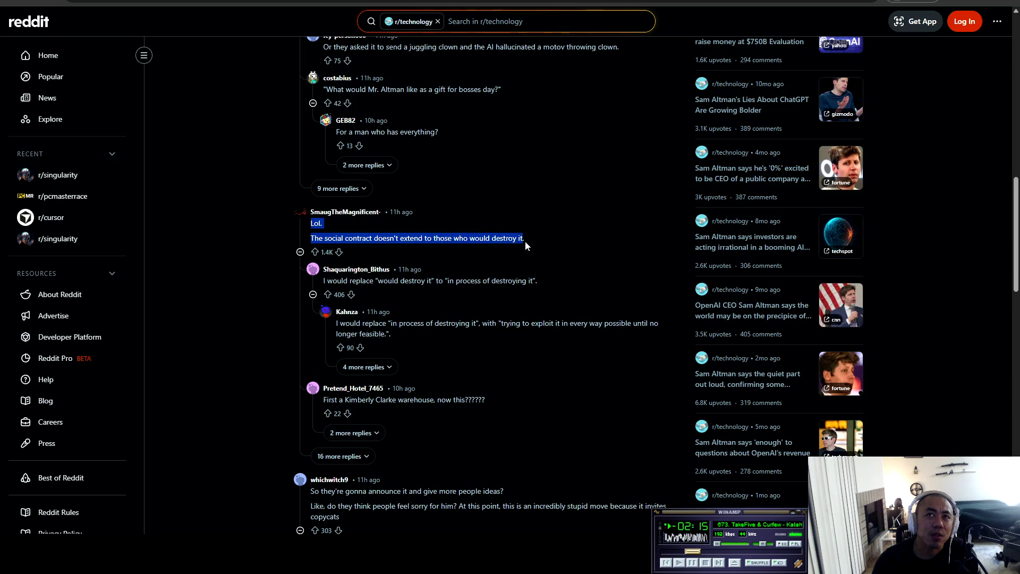
pyautogui.click(467, 462)
pyautogui.scroll(-4, 348, 328)
pyautogui.moveTo(310, 279)
pyautogui.mouseDown()
pyautogui.moveTo(505, 278)
pyautogui.moveTo(336, 293)
pyautogui.moveTo(671, 301)
pyautogui.moveTo(339, 307)
pyautogui.mouseUp()
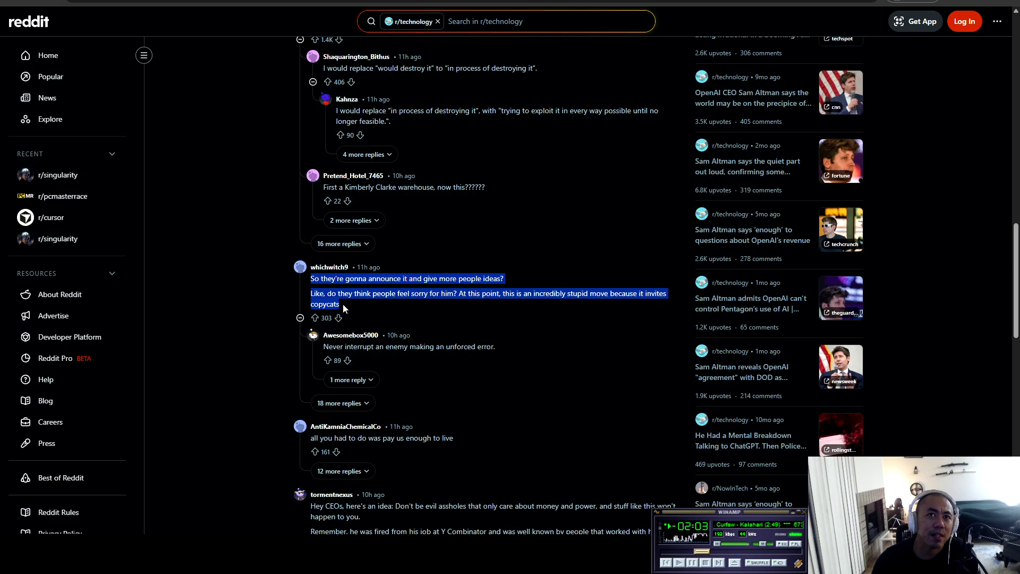
pyautogui.moveTo(311, 438); pyautogui.dragTo(434, 438)
pyautogui.click(343, 472)
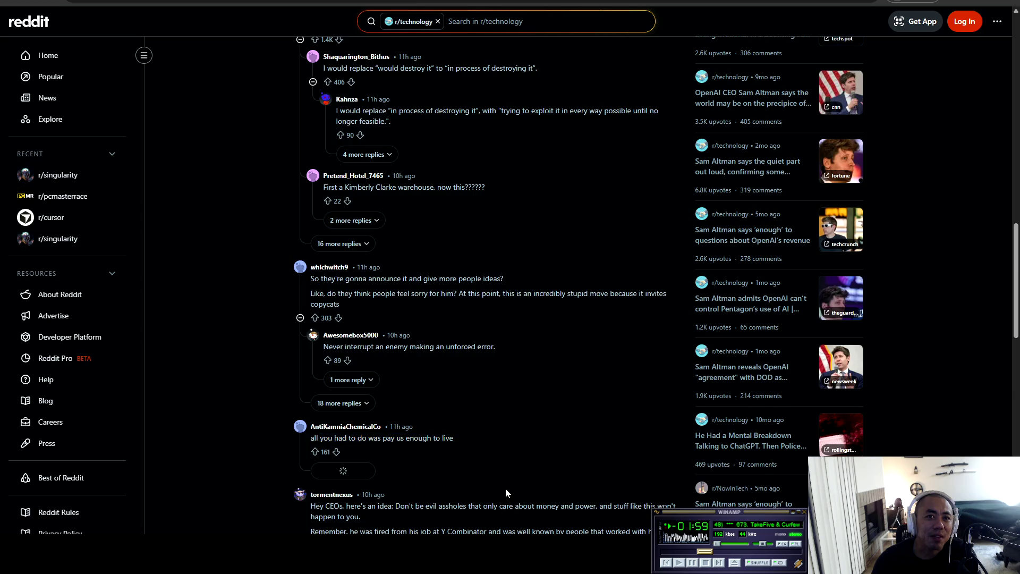
pyautogui.scroll(-4, 505, 488)
pyautogui.scroll(-7, 407, 355)
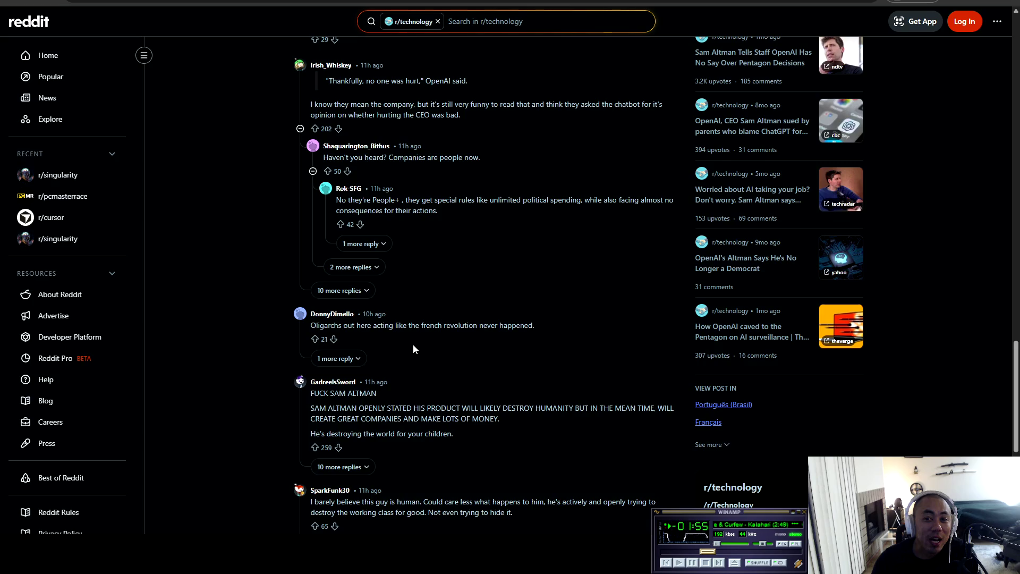
pyautogui.scroll(-3, 413, 346)
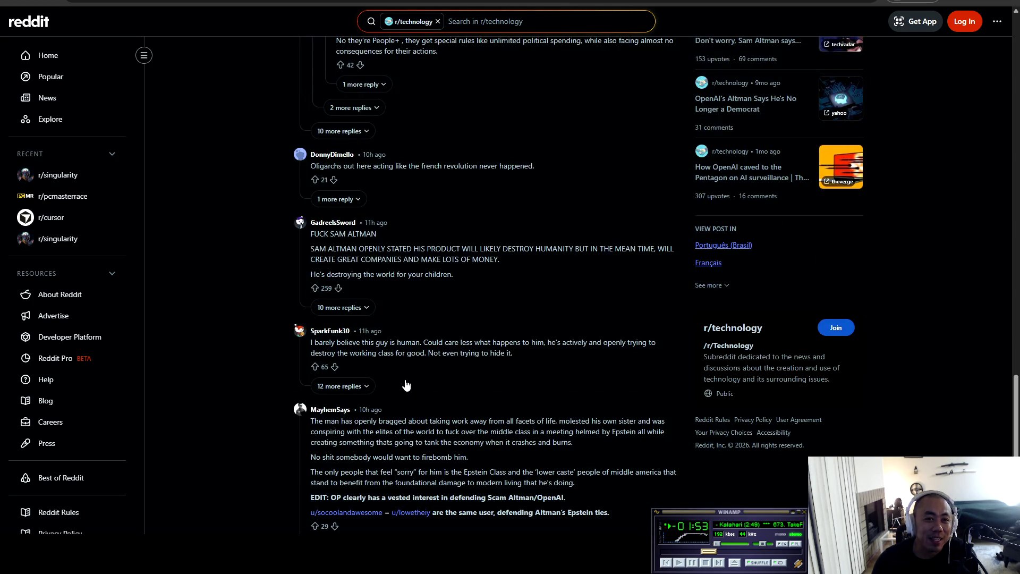
pyautogui.scroll(-3, 418, 367)
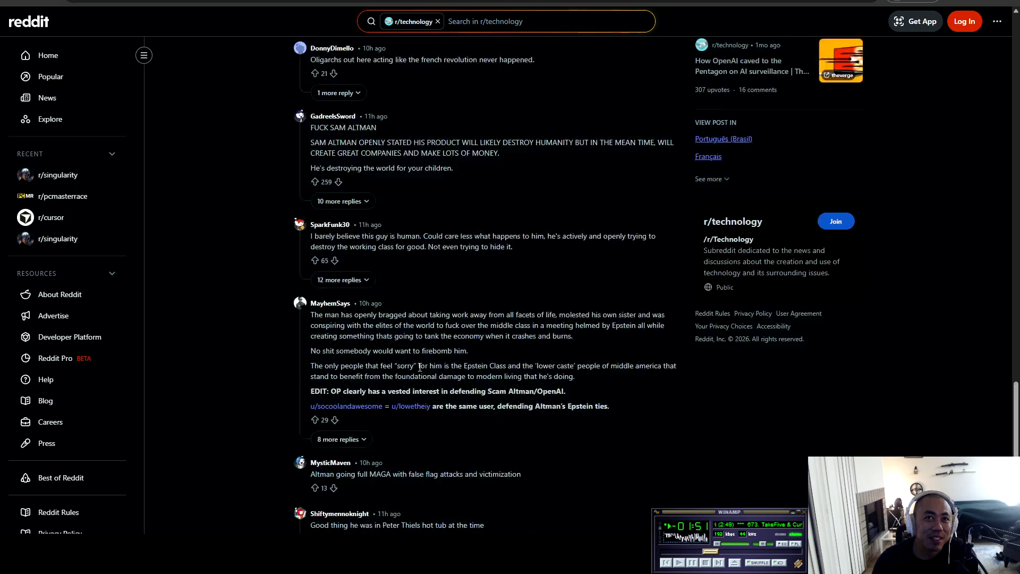
pyautogui.scroll(-3, 434, 367)
pyautogui.scroll(12, 270, 336)
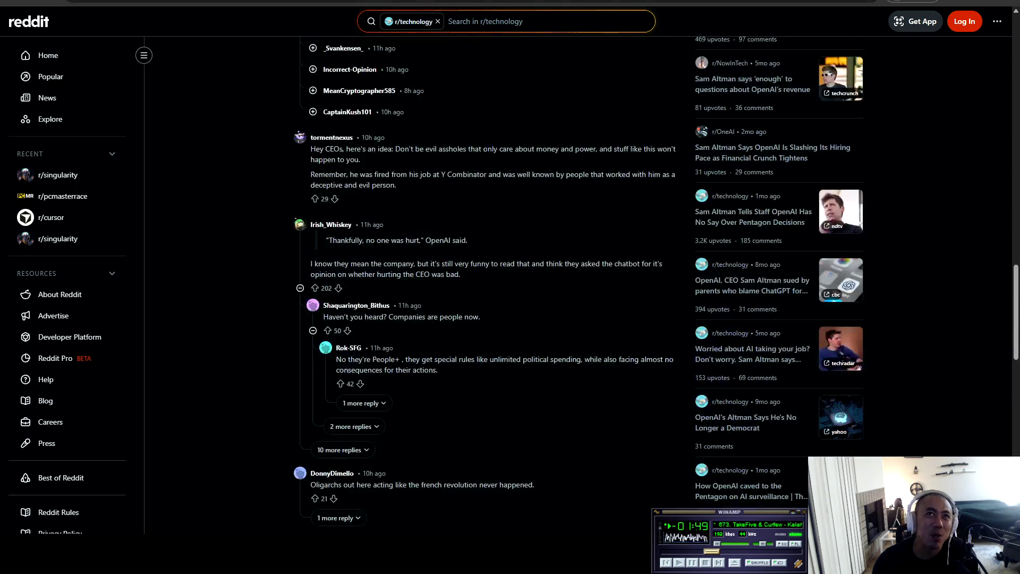
pyautogui.hotkey('ctrl', 'l')
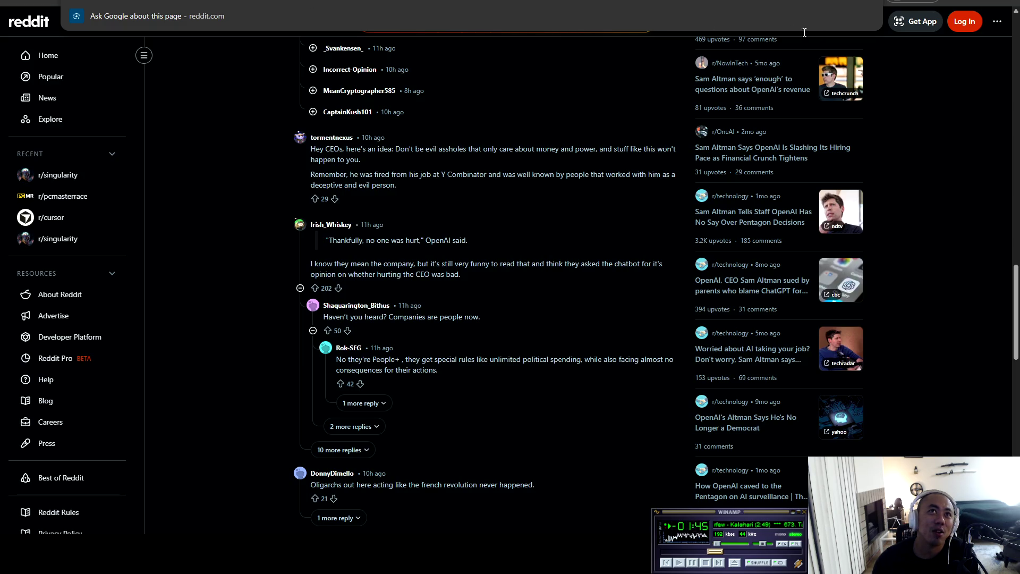
# - Go to the r/programming subreddit and scroll through its feed
pyautogui.hotkey('ctrl', 'BackSpace')
pyautogui.hotkey('ctrl', 'BackSpace')
pyautogui.hotkey('ctrl', 'BackSpace')
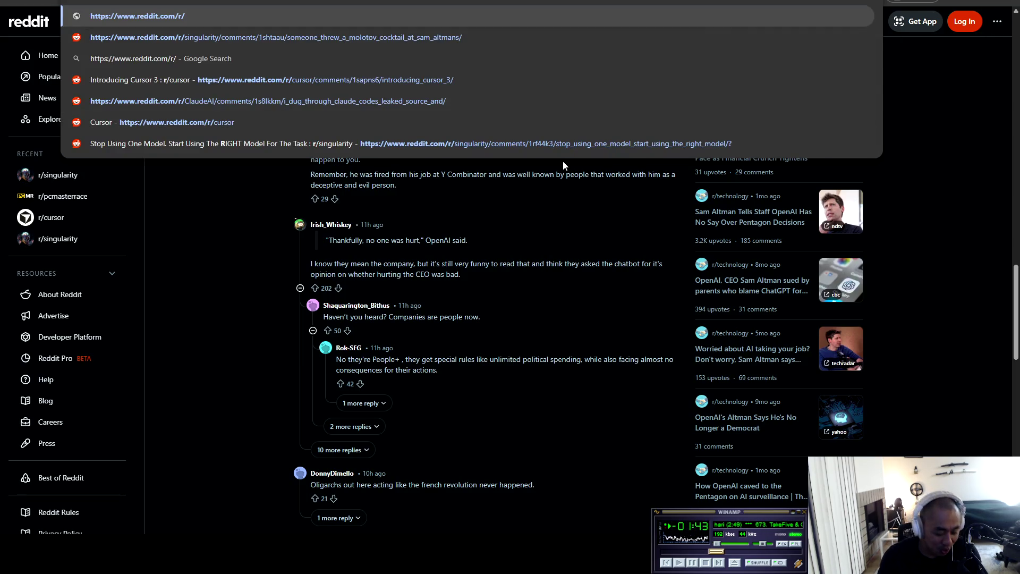
pyautogui.write('programming')
pyautogui.press('Return')
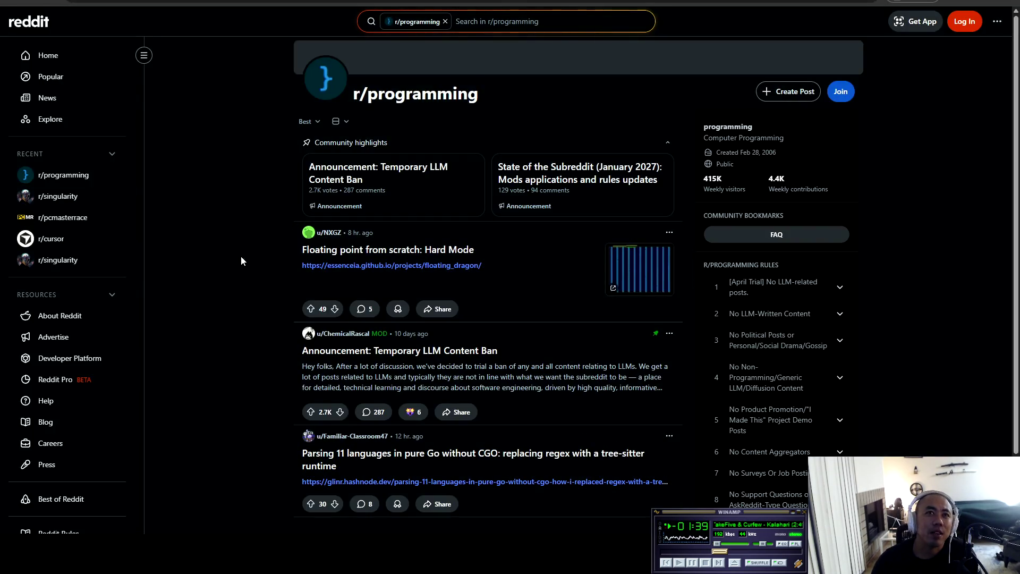
pyautogui.scroll(-5, 236, 271)
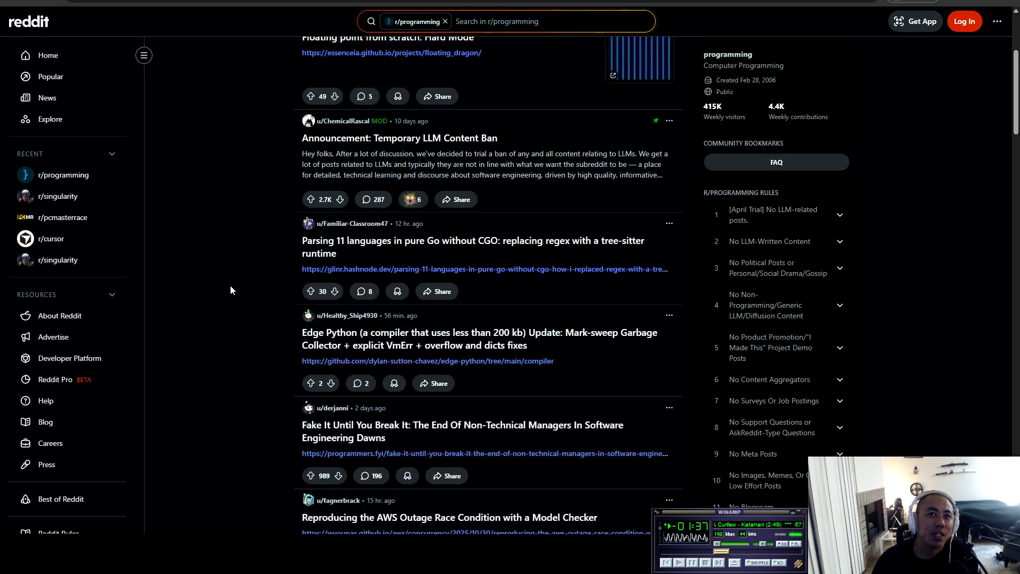
pyautogui.scroll(-2, 237, 287)
pyautogui.scroll(-5, 242, 286)
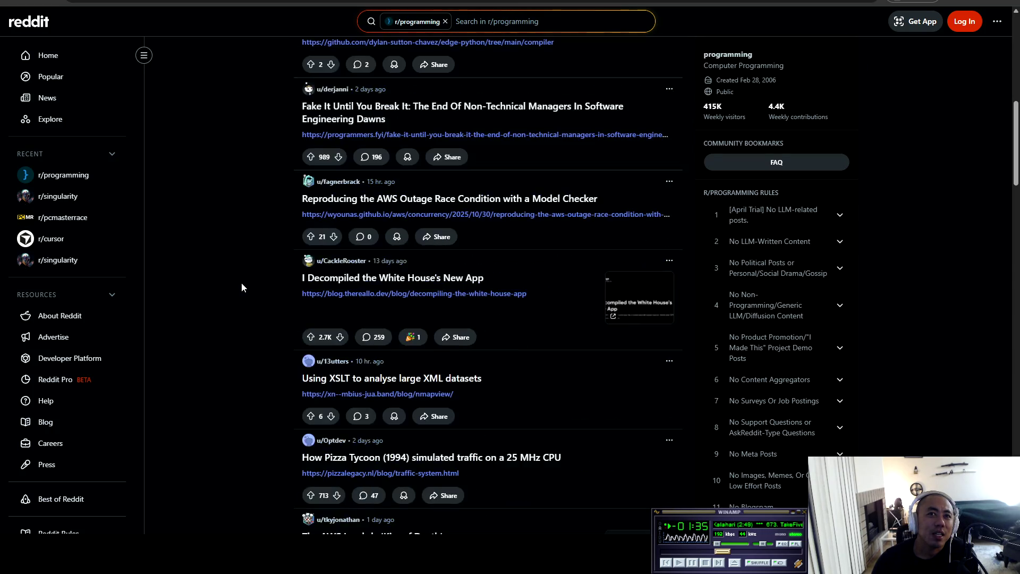
pyautogui.scroll(-10, 249, 280)
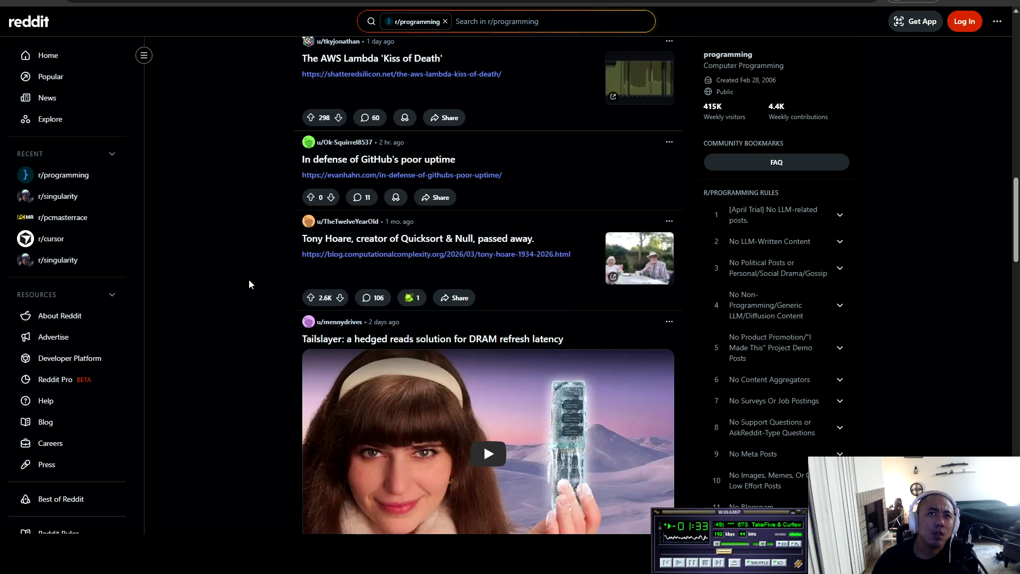
pyautogui.scroll(-3, 249, 279)
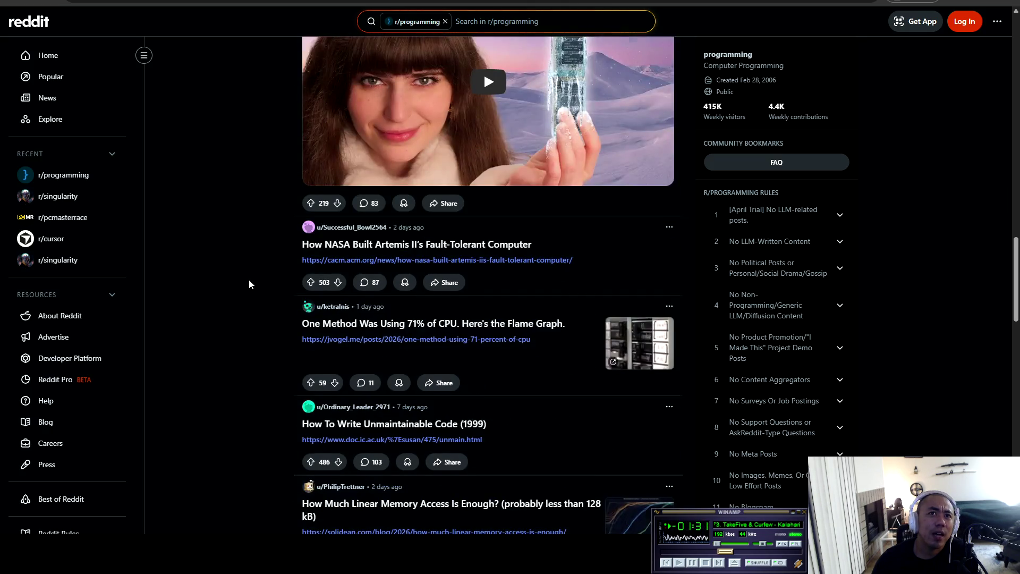
pyautogui.scroll(-3, 250, 282)
pyautogui.scroll(-6, 250, 286)
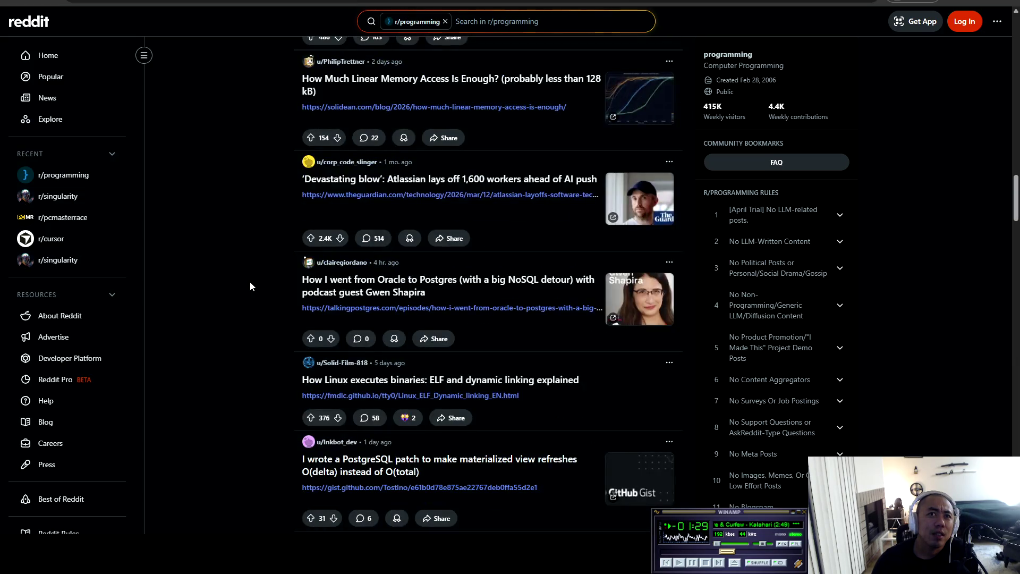
pyautogui.scroll(-3, 250, 281)
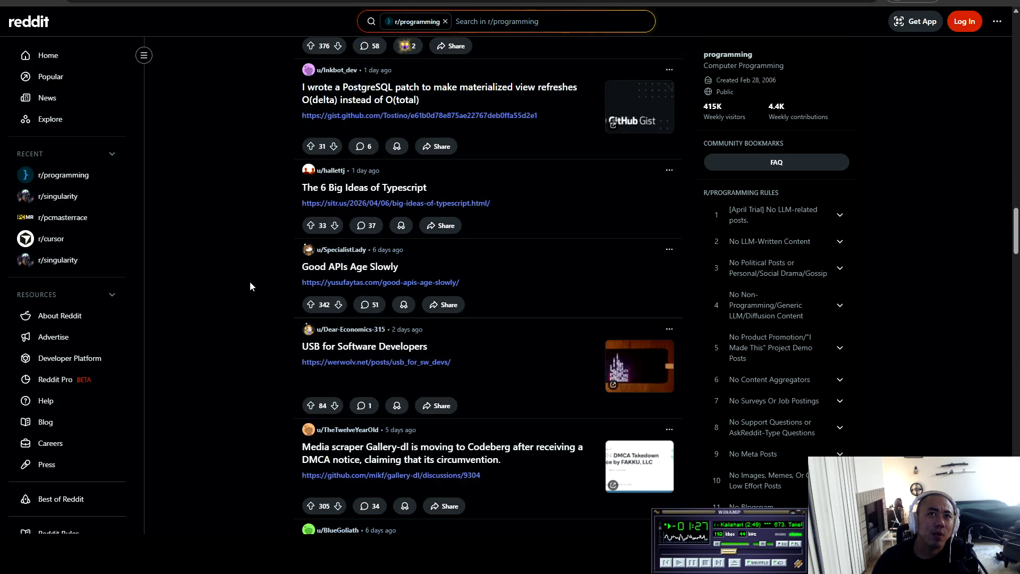
pyautogui.scroll(-2, 250, 281)
pyautogui.scroll(-15, 250, 283)
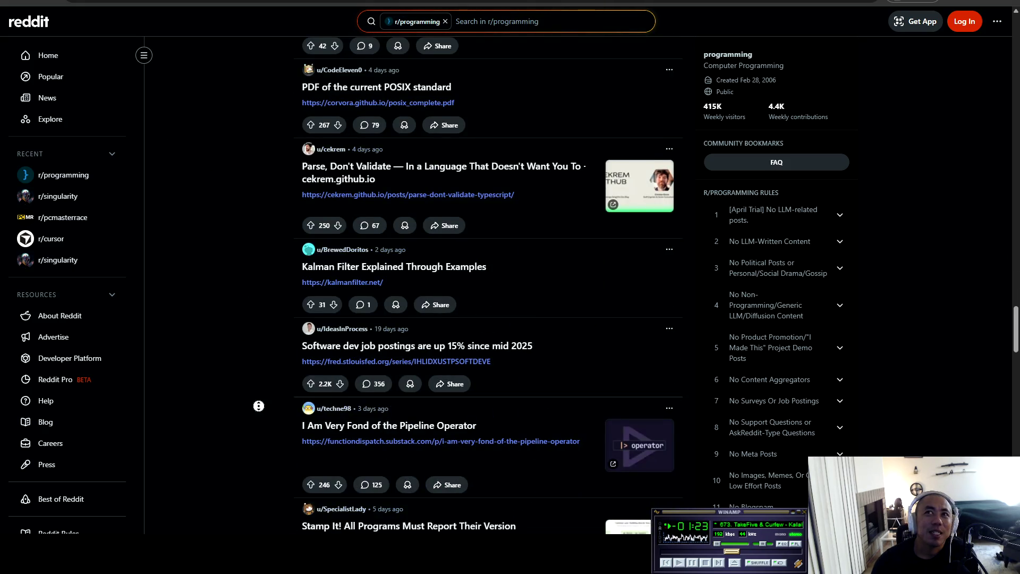
# - Jump back to the top of r/programming, then return to r/singularity
pyautogui.press('Home')
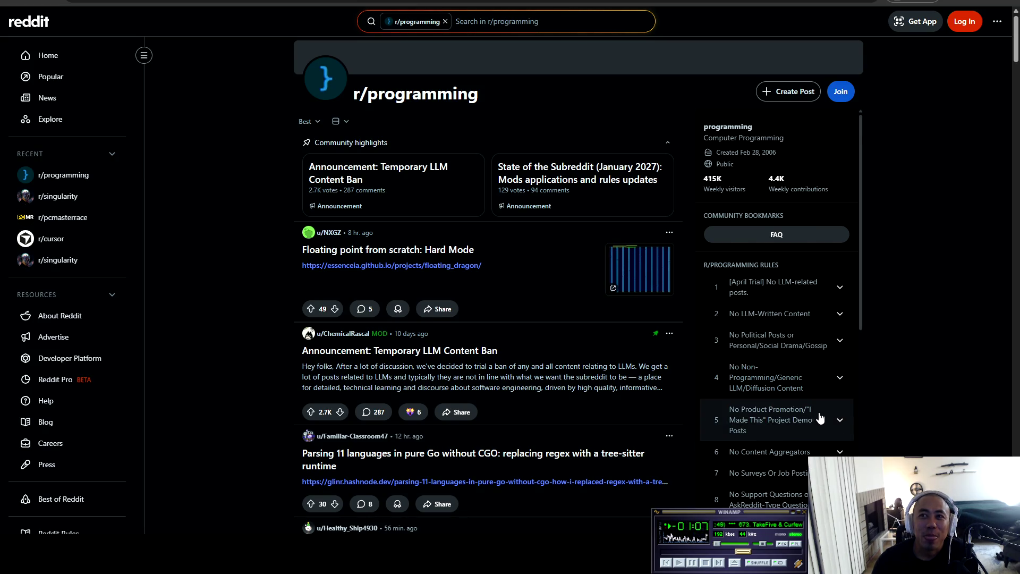
pyautogui.scroll(-2, 821, 418)
pyautogui.scroll(-1, 821, 418)
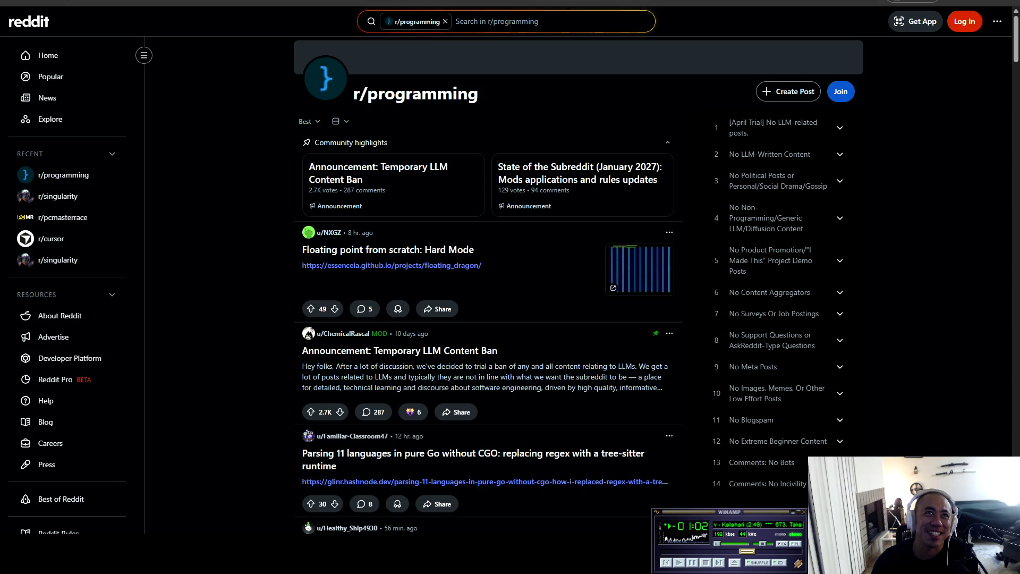
pyautogui.hotkey('alt', 'Left')
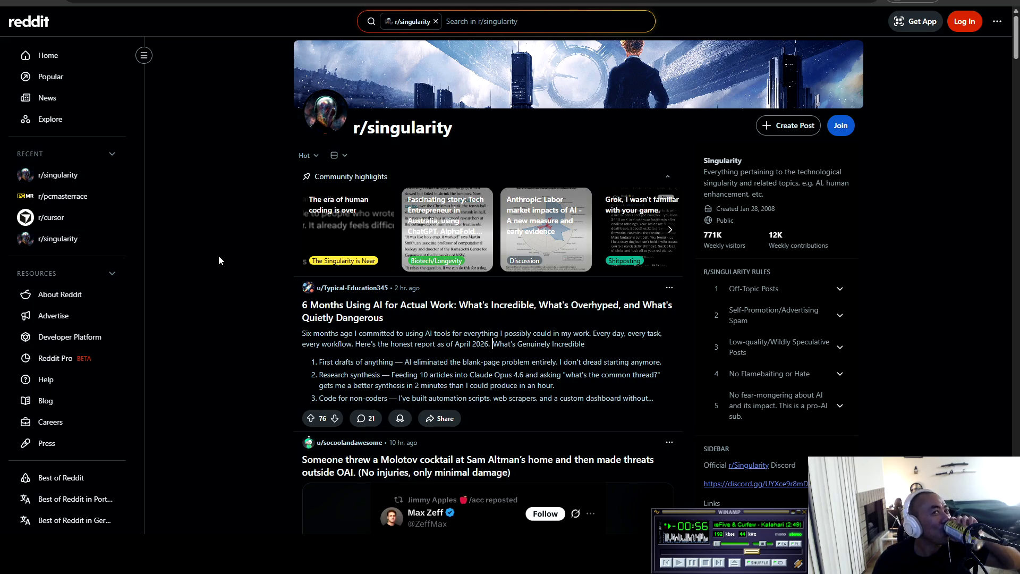
pyautogui.scroll(-2, 246, 238)
pyautogui.scroll(-6, 245, 237)
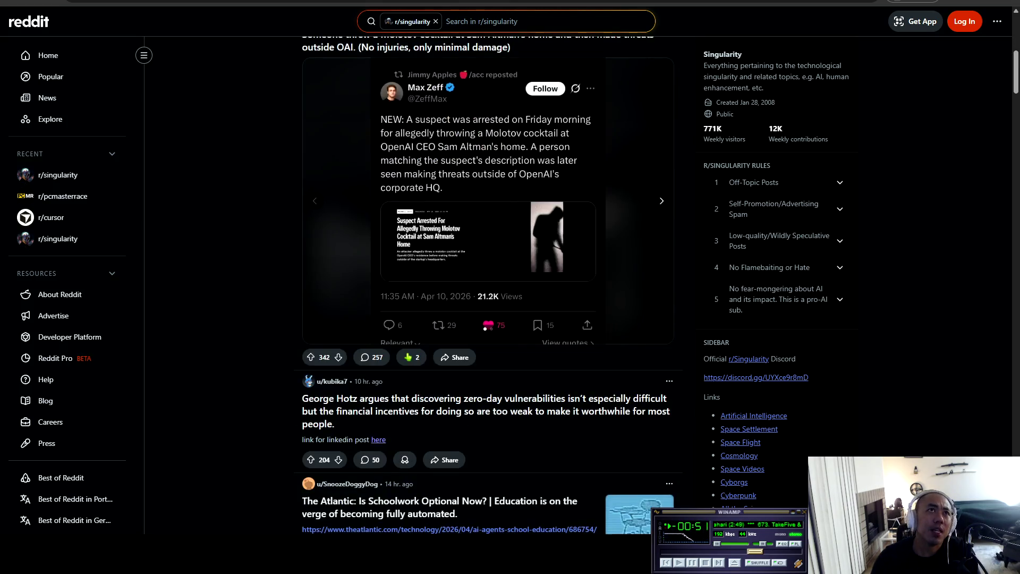
pyautogui.scroll(-3, 223, 291)
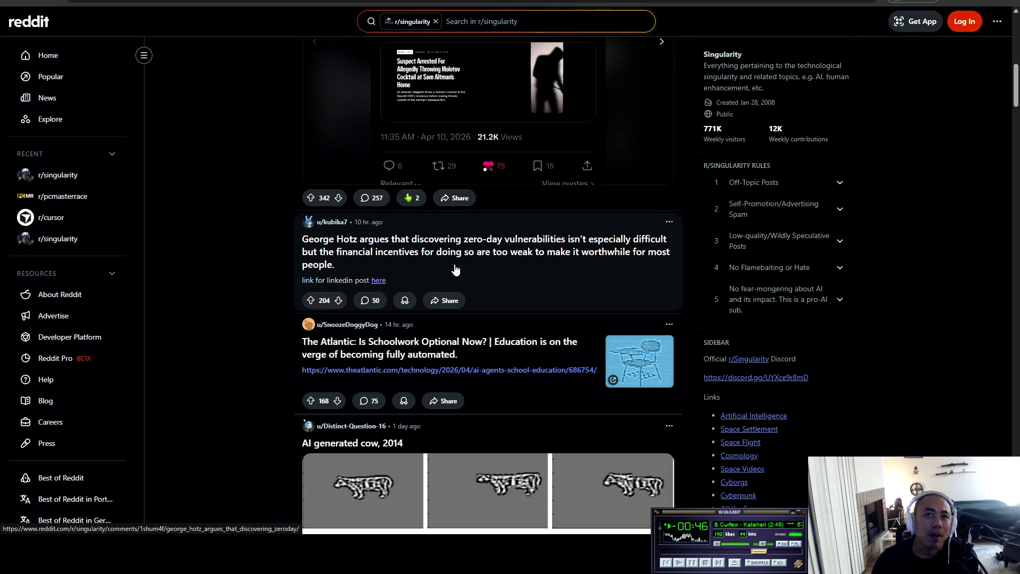
pyautogui.scroll(-2, 491, 296)
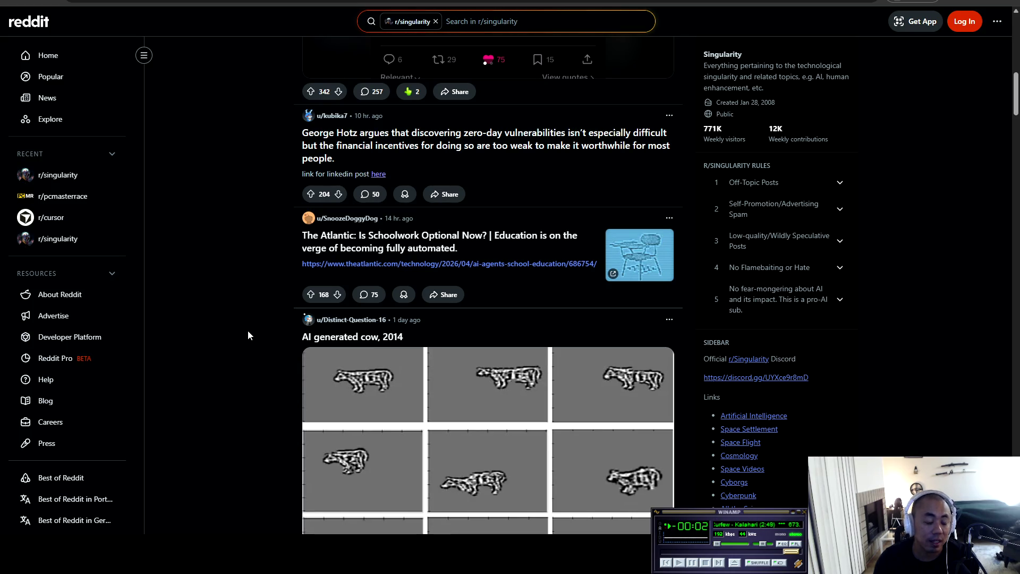
pyautogui.scroll(-1, 218, 353)
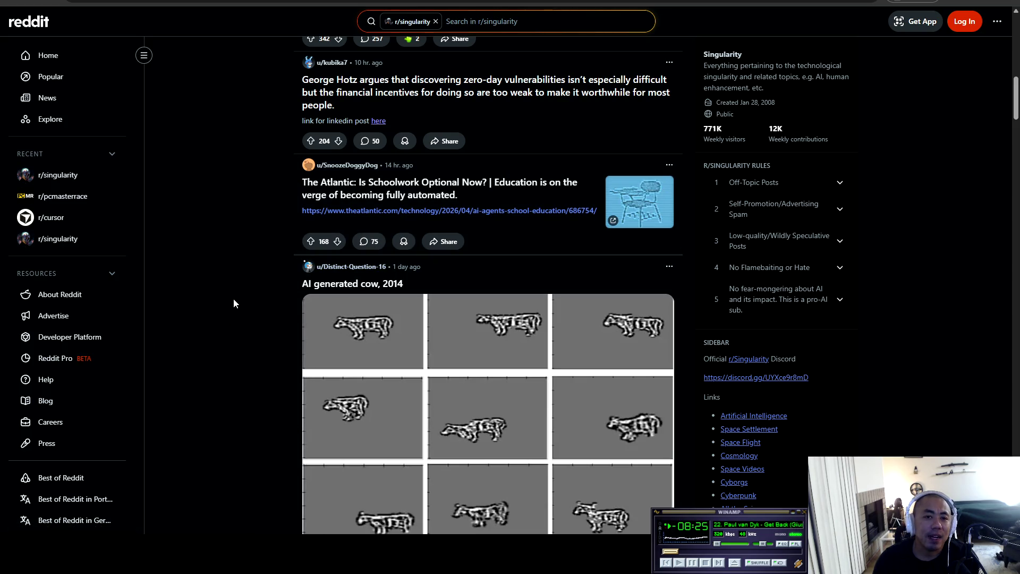
pyautogui.scroll(-7, 221, 319)
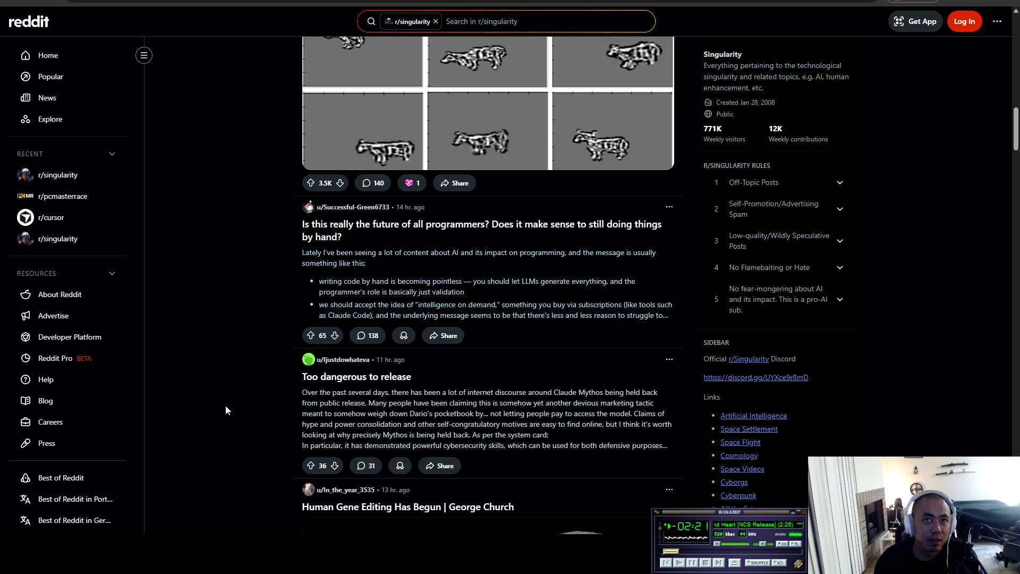
pyautogui.scroll(-3, 242, 355)
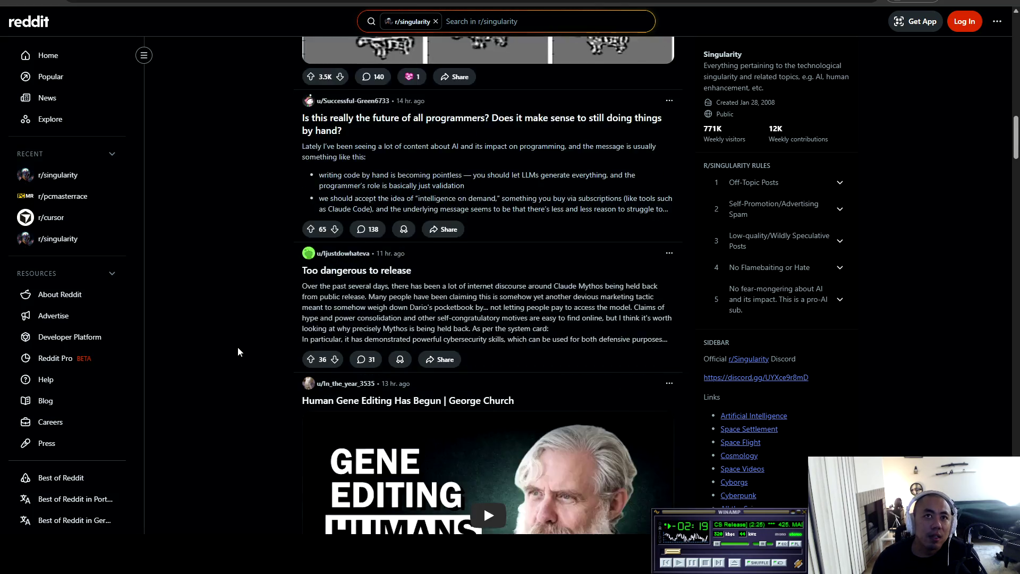
pyautogui.scroll(-2, 246, 300)
pyautogui.scroll(-2, 224, 263)
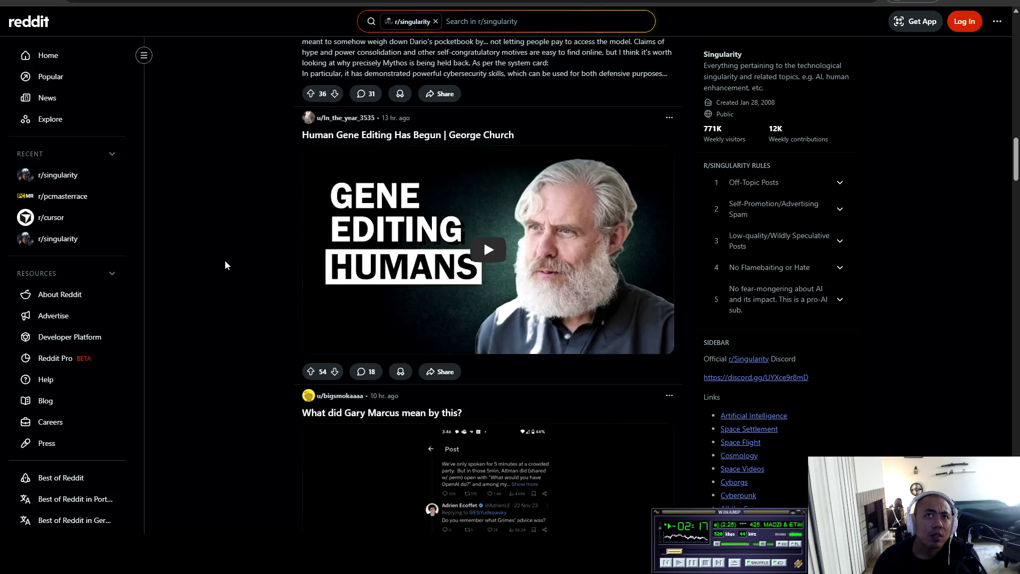
pyautogui.scroll(-4, 228, 240)
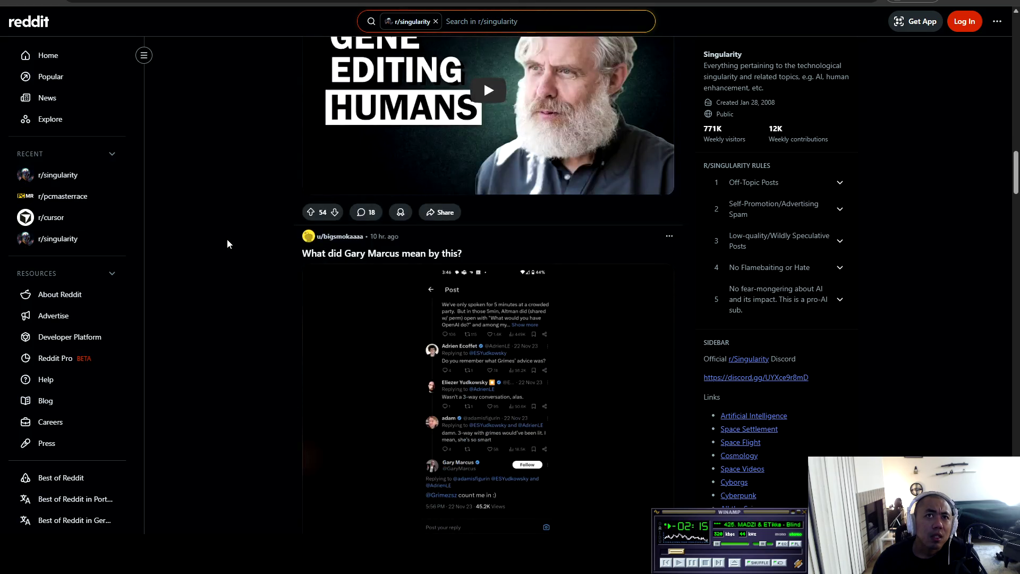
pyautogui.scroll(-3, 228, 239)
pyautogui.scroll(-2, 228, 243)
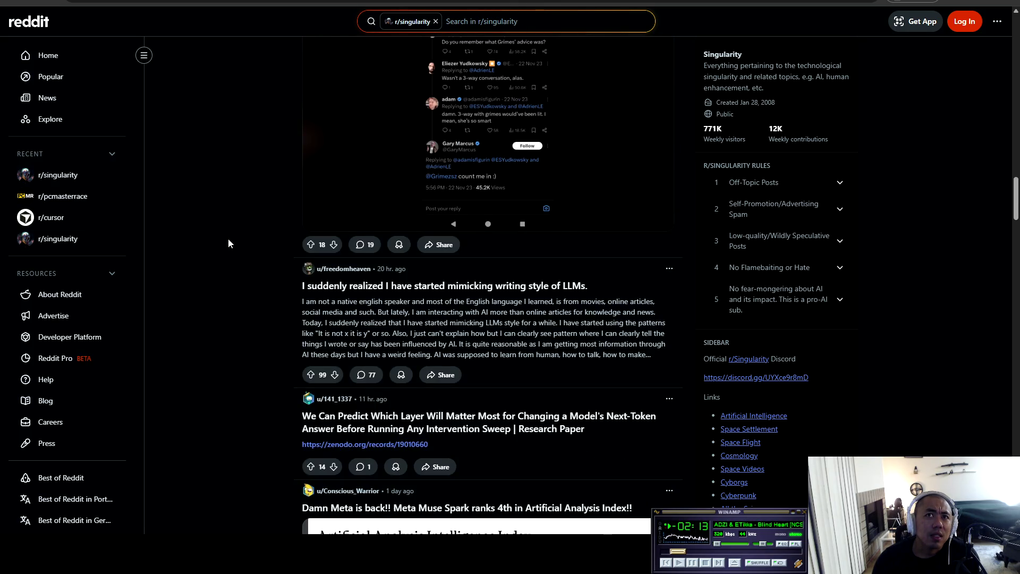
pyautogui.scroll(-3, 228, 243)
pyautogui.scroll(-3, 228, 244)
pyautogui.scroll(-5, 228, 243)
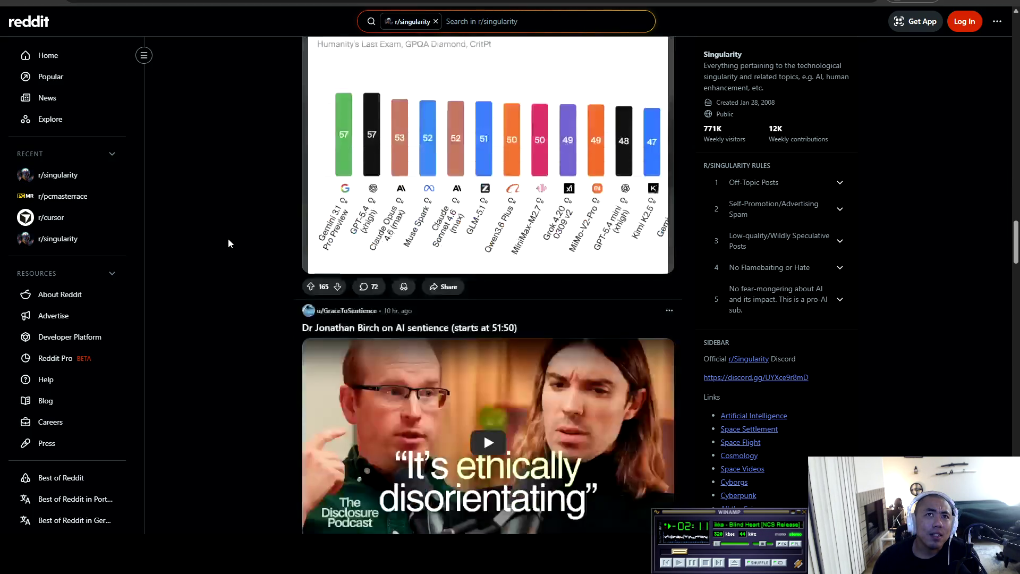
pyautogui.scroll(-4, 228, 243)
pyautogui.scroll(-2, 228, 243)
pyautogui.scroll(-3, 228, 244)
pyautogui.scroll(-4, 228, 243)
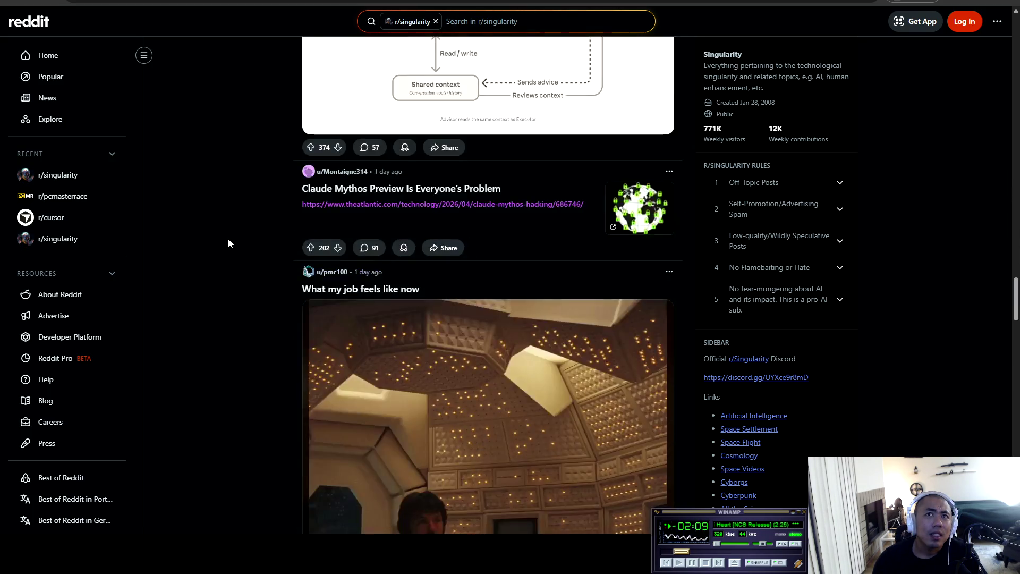
pyautogui.scroll(20, 272, 287)
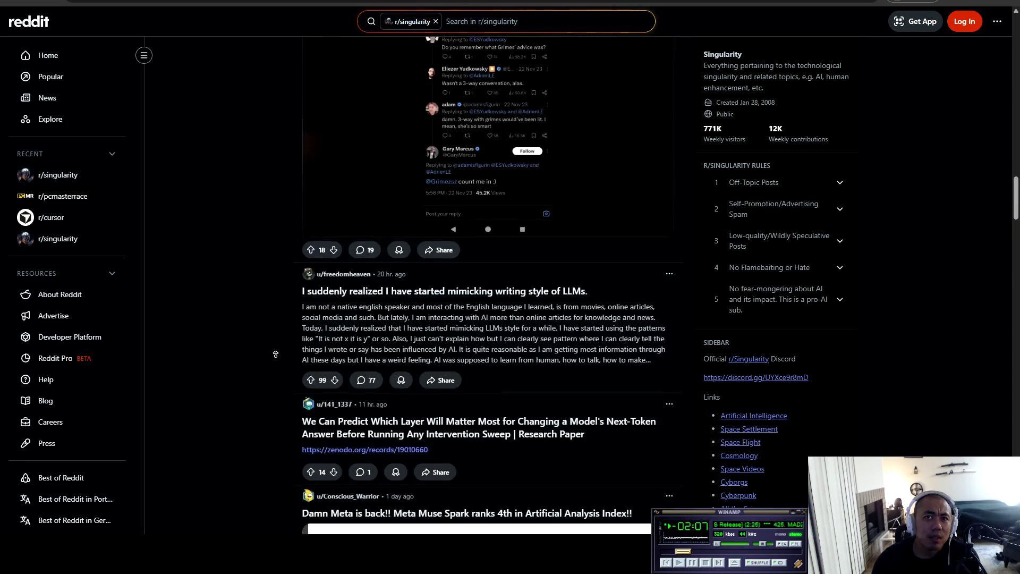
pyautogui.scroll(15, 268, 291)
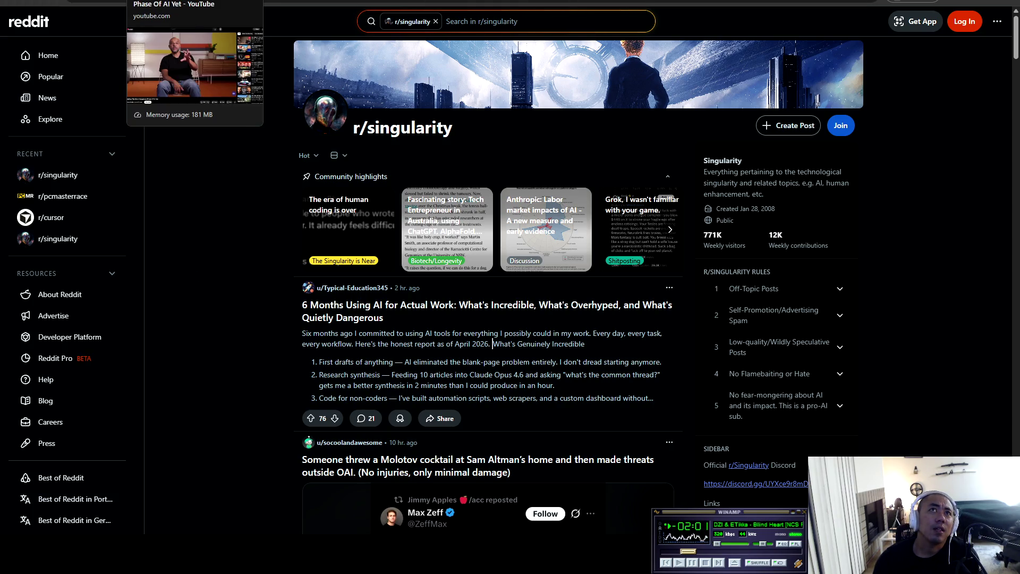
pyautogui.click(298, 2)
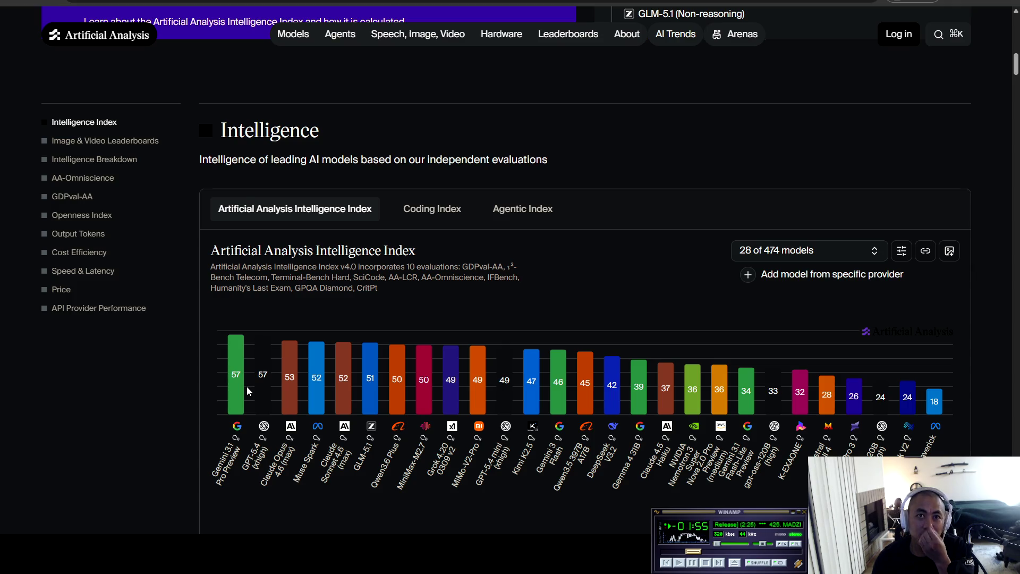
# - Filter the Intelligence Index chart to Frontier Models, narrowing it to 16 of 474 models
pyautogui.moveTo(371, 407)
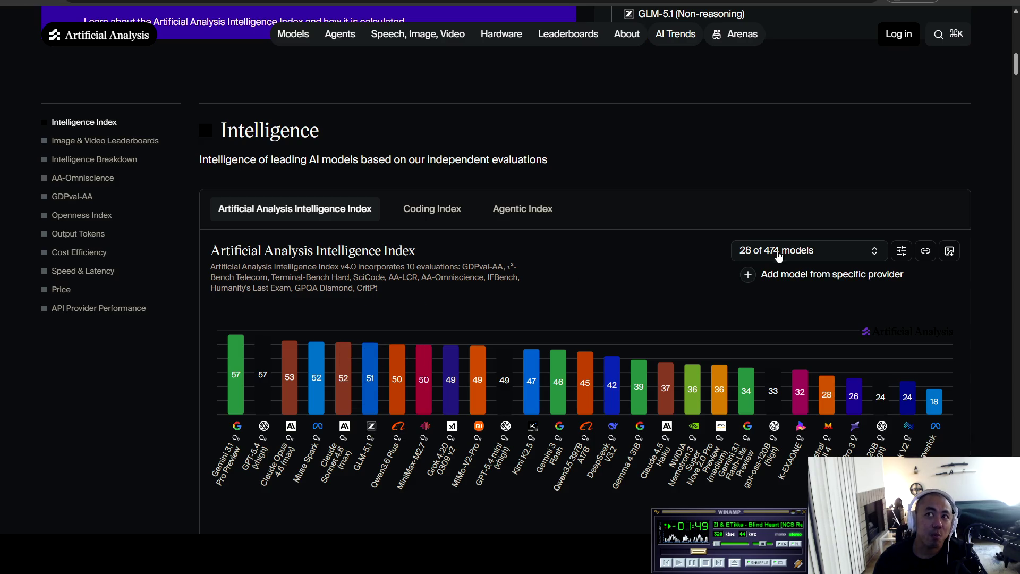
pyautogui.click(861, 255)
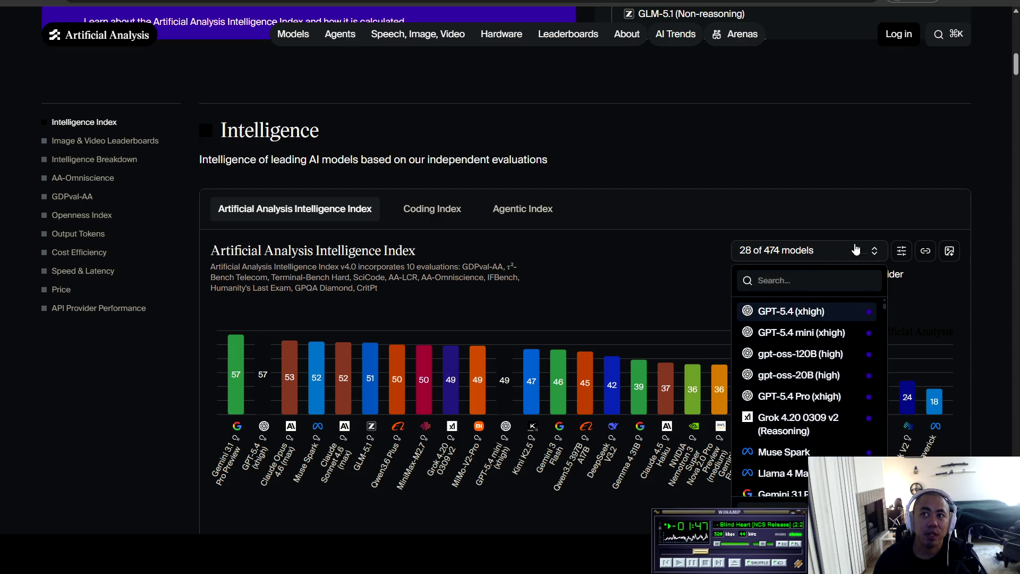
pyautogui.click(902, 250)
pyautogui.click(902, 250)
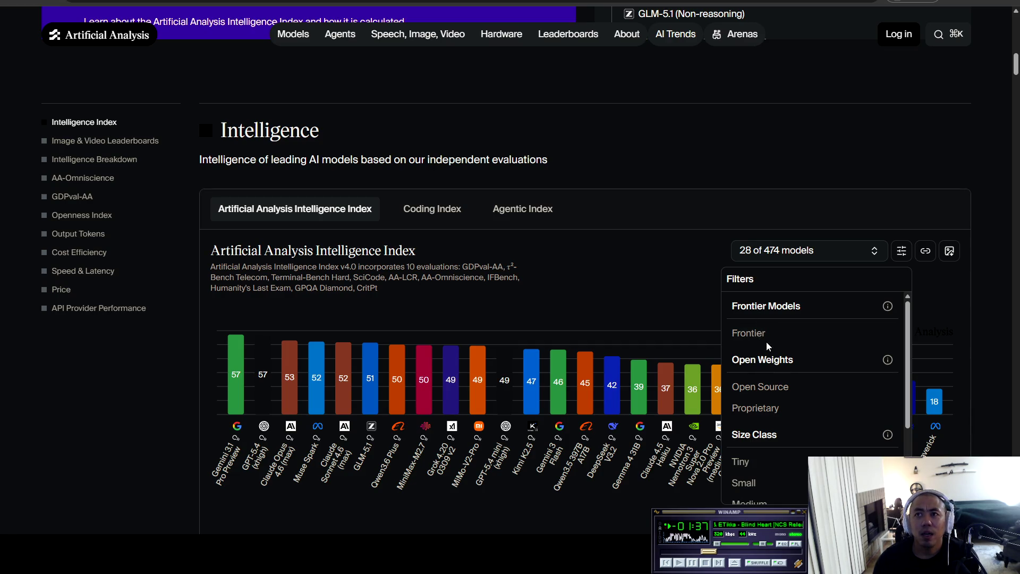
pyautogui.scroll(-1, 760, 374)
pyautogui.scroll(5, 765, 377)
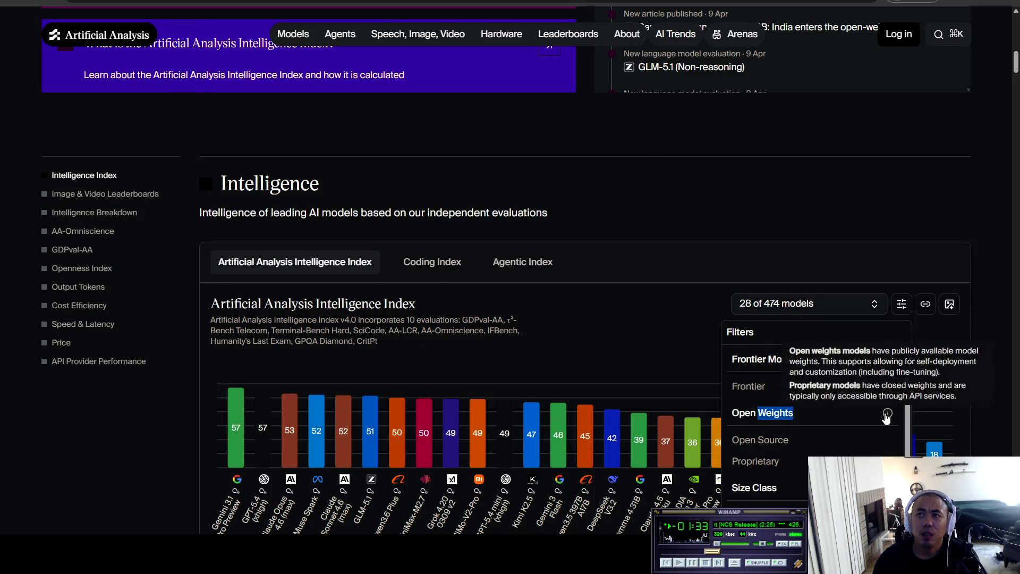
pyautogui.click(902, 304)
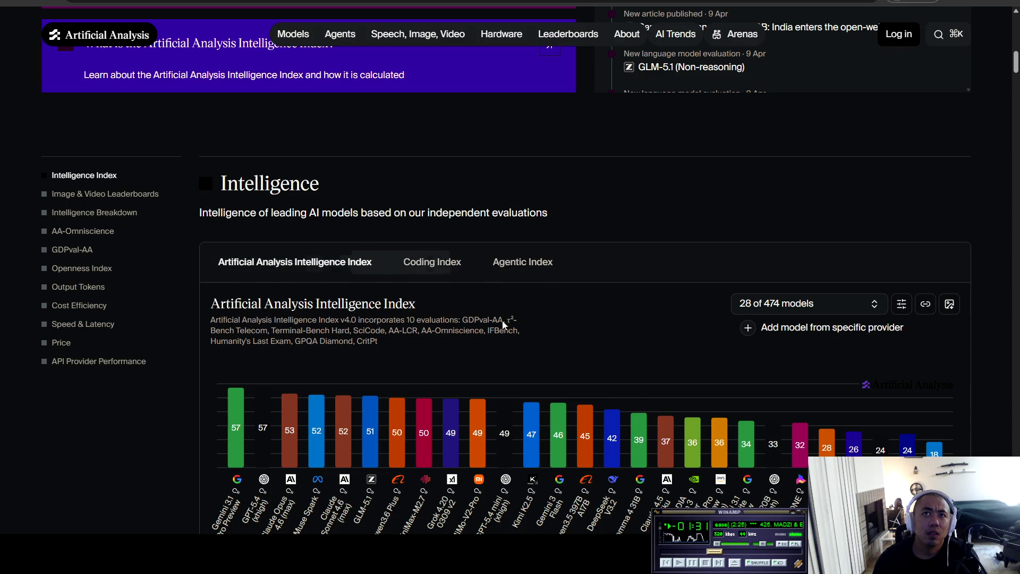
pyautogui.click(880, 310)
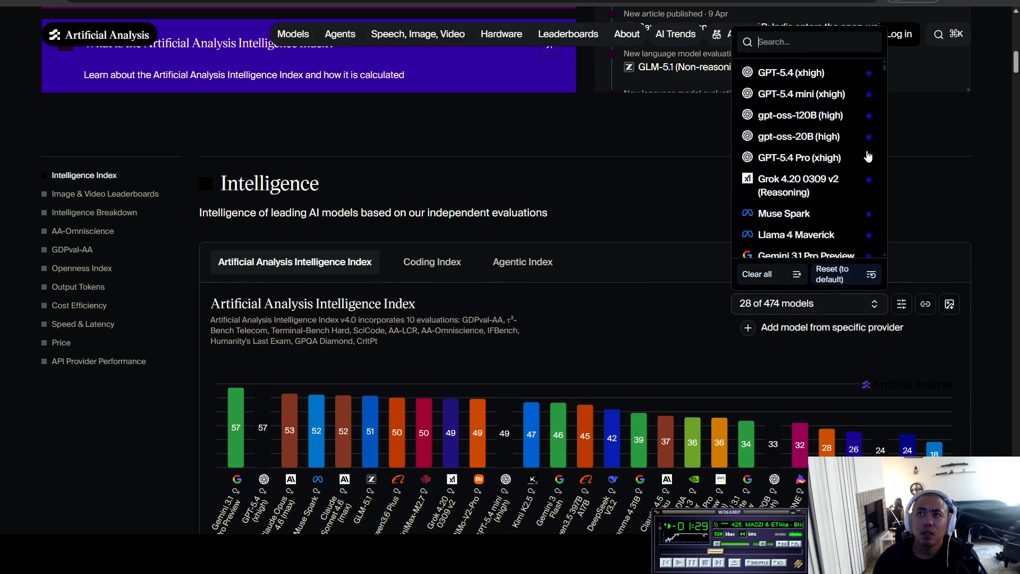
pyautogui.click(903, 307)
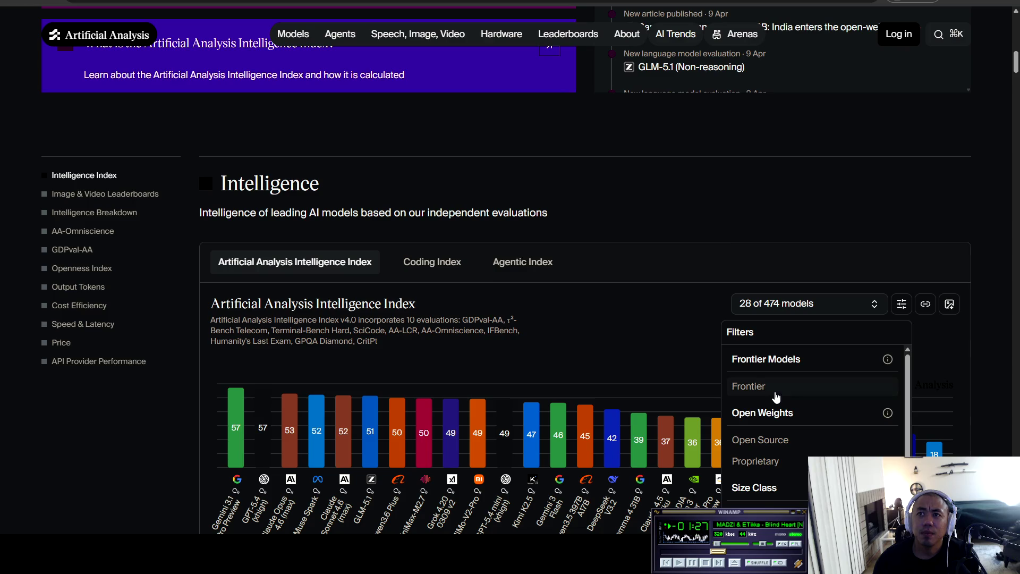
pyautogui.click(749, 386)
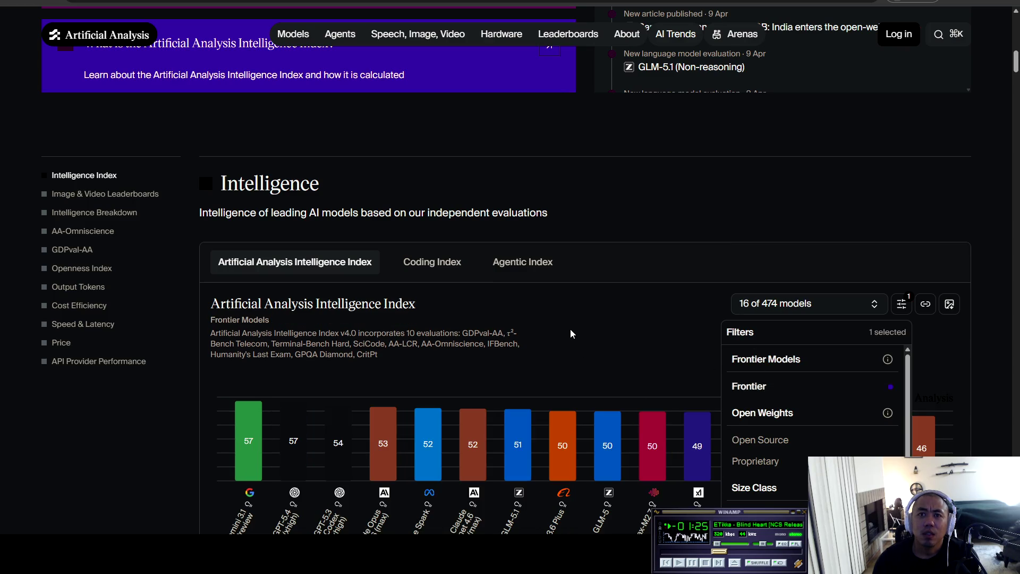
# - Add the Open Source filter and drop the Frontier filter
pyautogui.scroll(-2, 570, 329)
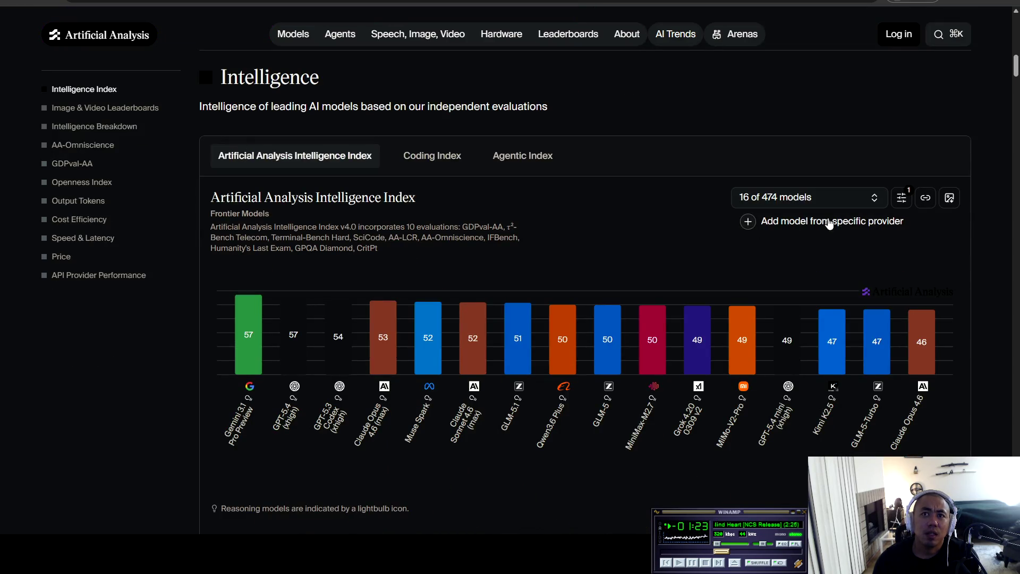
pyautogui.click(902, 198)
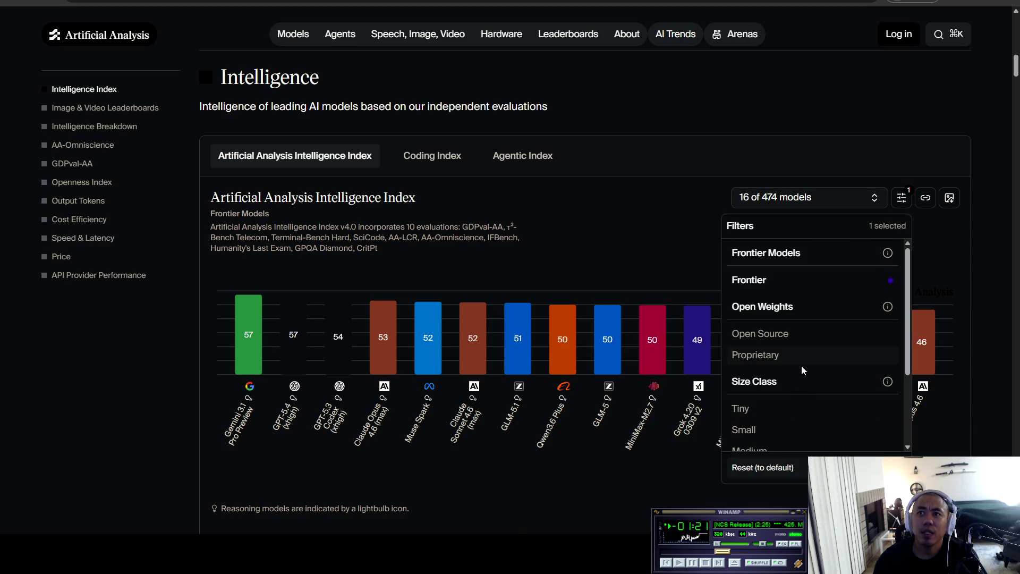
pyautogui.click(786, 339)
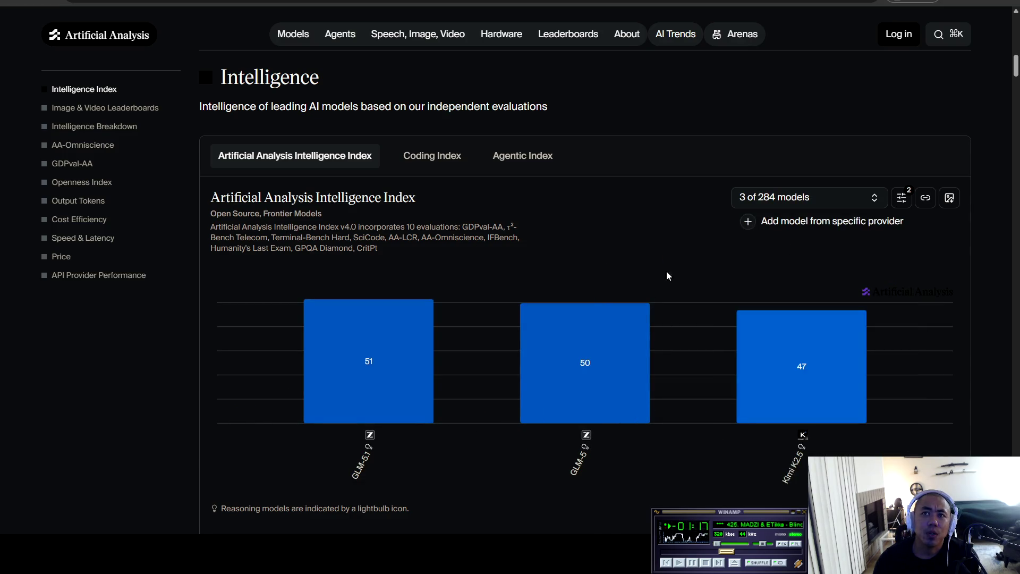
pyautogui.click(855, 199)
pyautogui.click(902, 198)
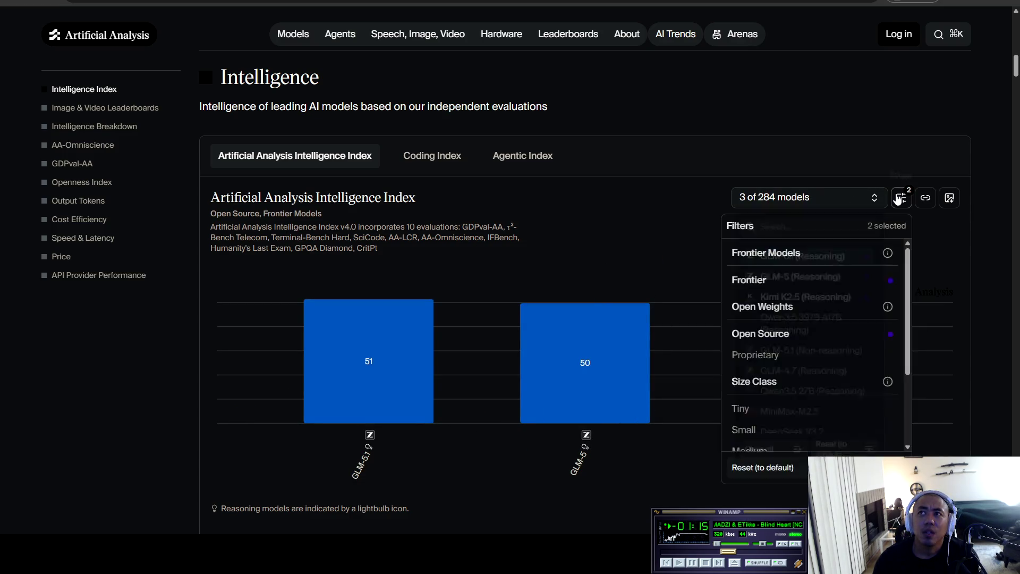
pyautogui.click(837, 287)
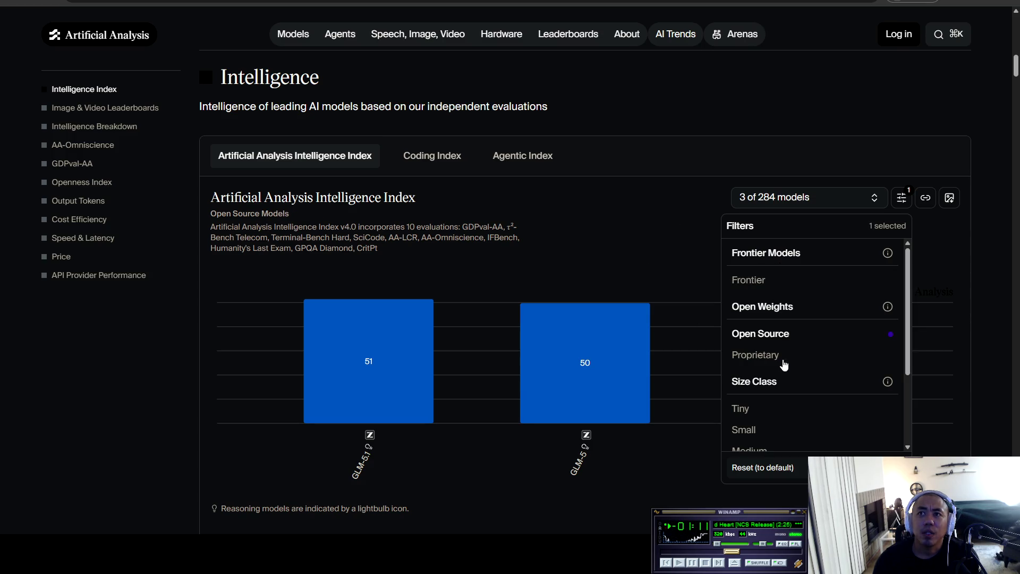
pyautogui.click(620, 249)
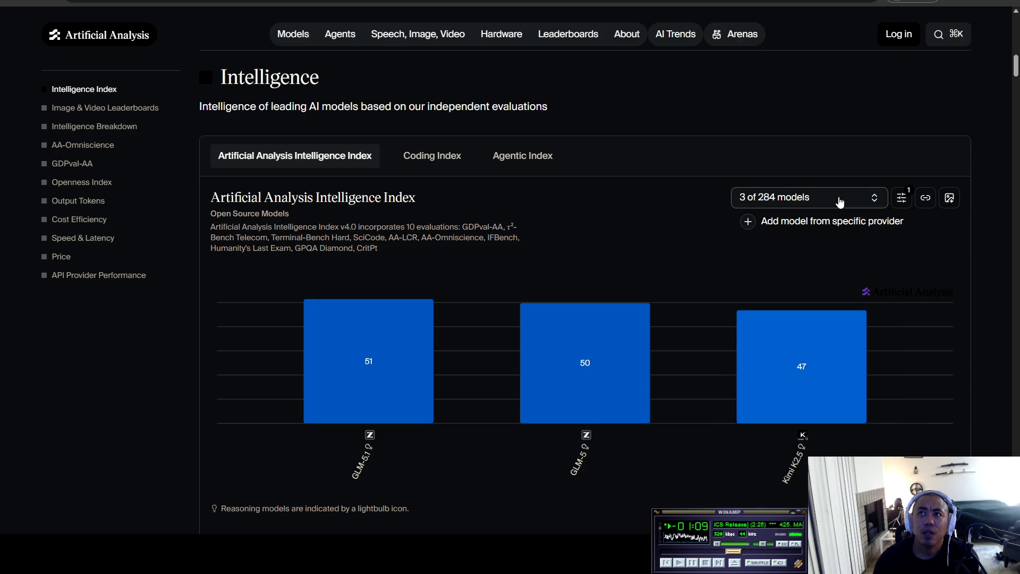
# - Restore the default 12-model selection, then clear the Open Source filter
pyautogui.click(872, 198)
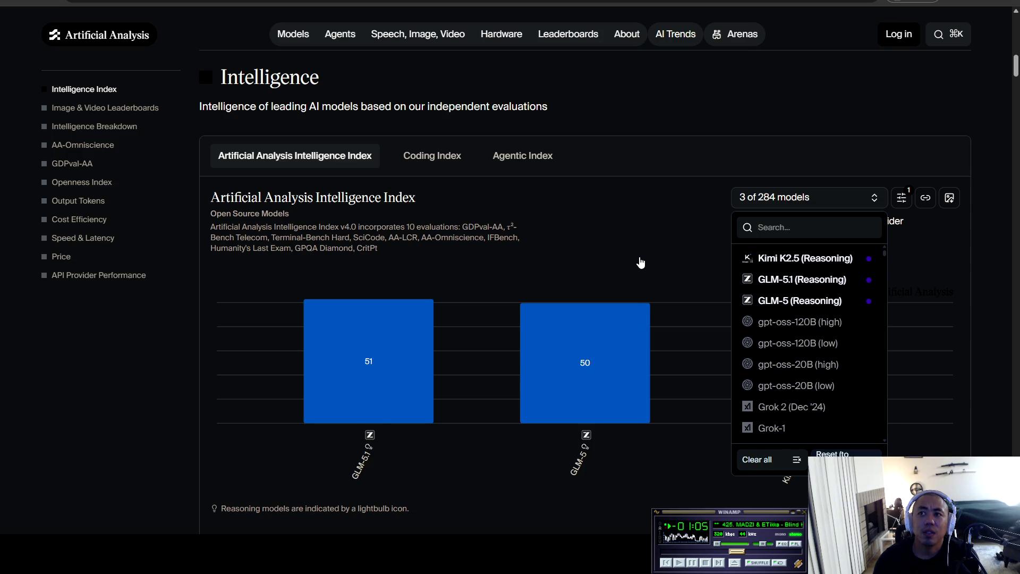
pyautogui.click(847, 193)
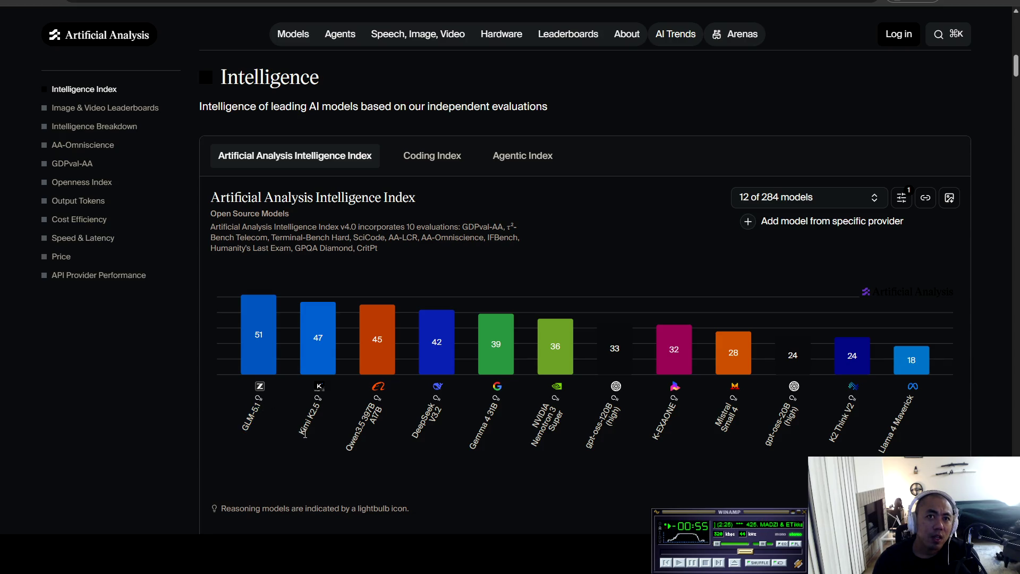
pyautogui.moveTo(301, 434); pyautogui.dragTo(319, 406)
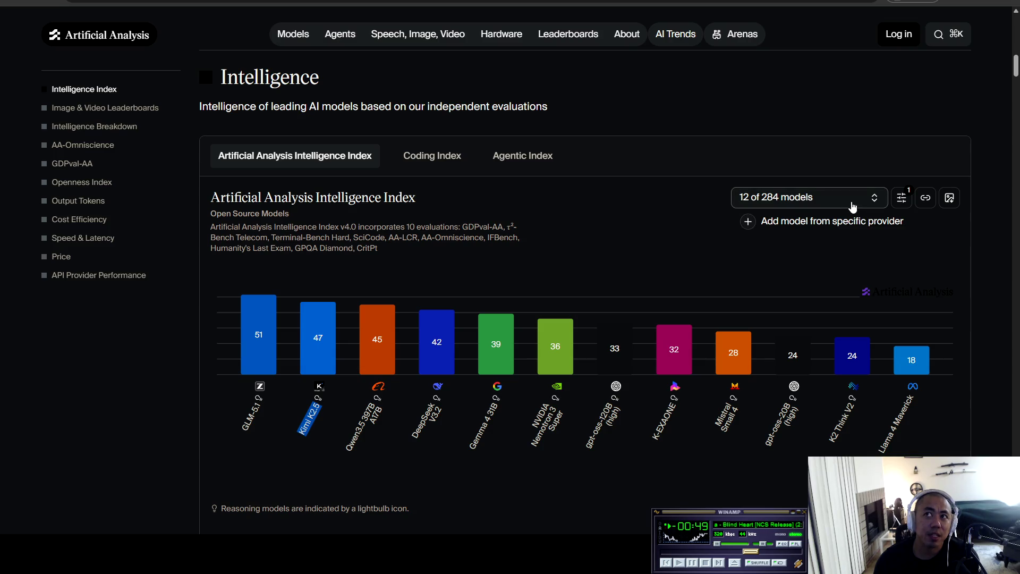
pyautogui.click(900, 200)
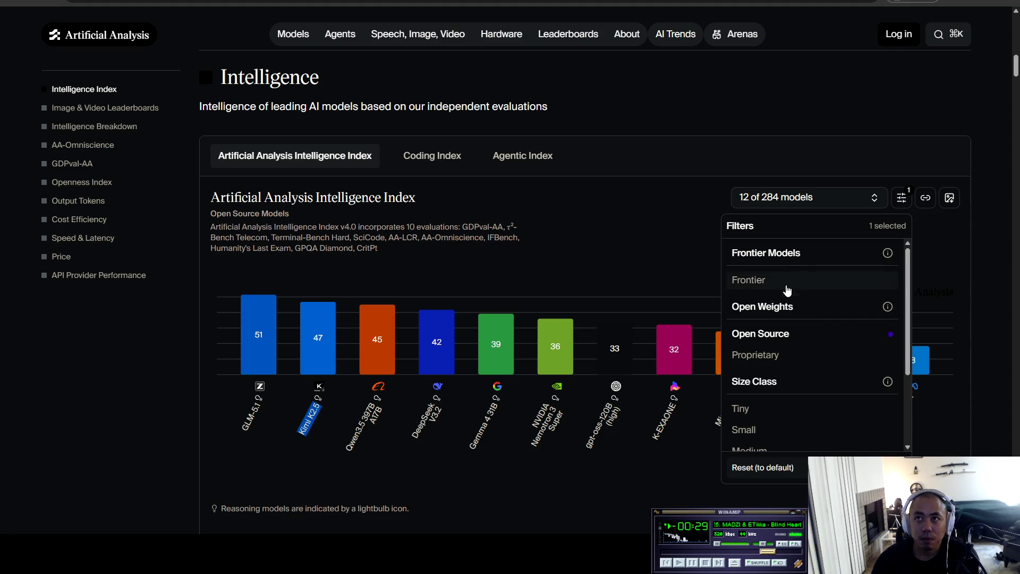
pyautogui.click(781, 336)
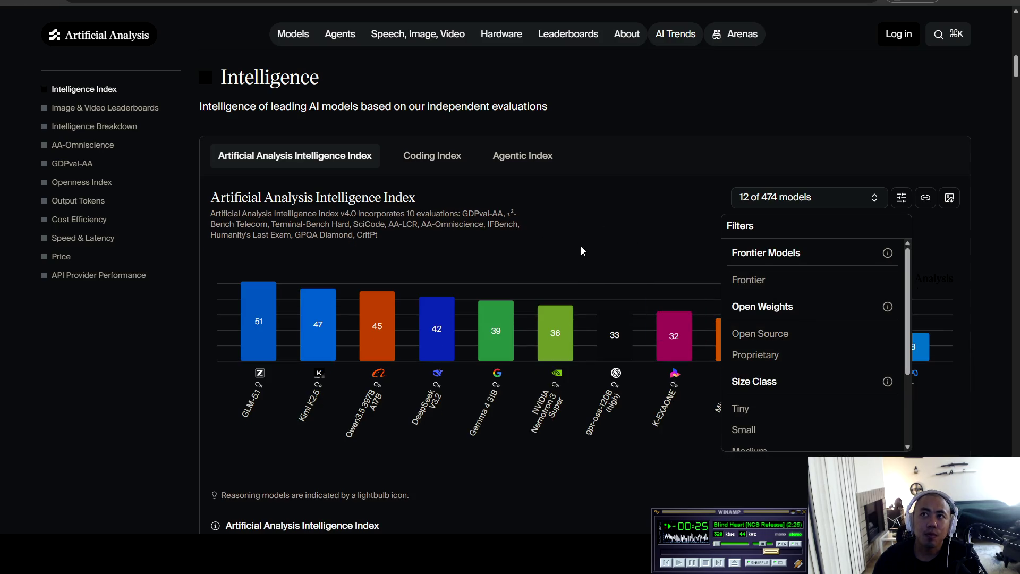
# - Check both the Proprietary and Open Source filters
pyautogui.click(780, 353)
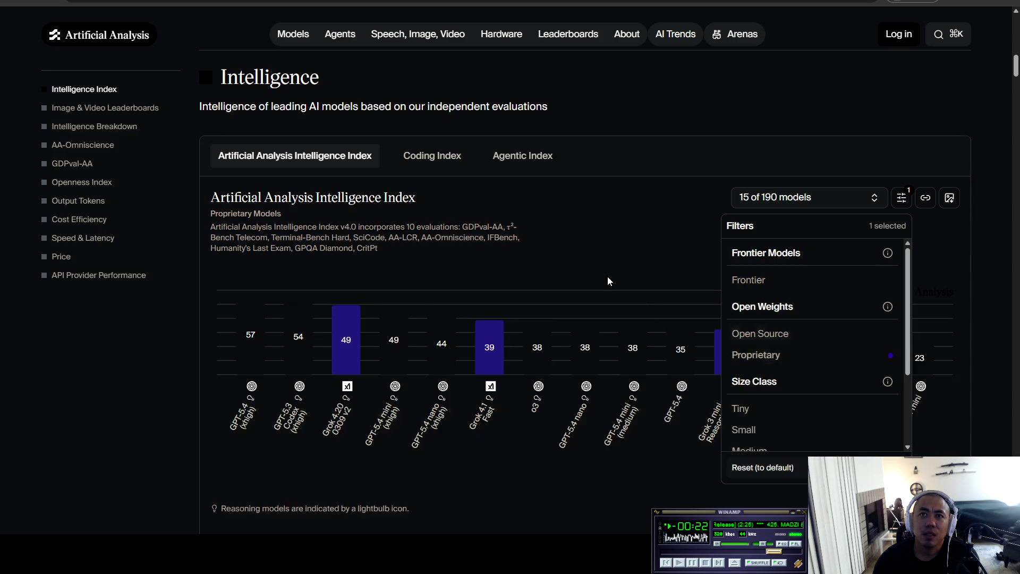
pyautogui.click(782, 335)
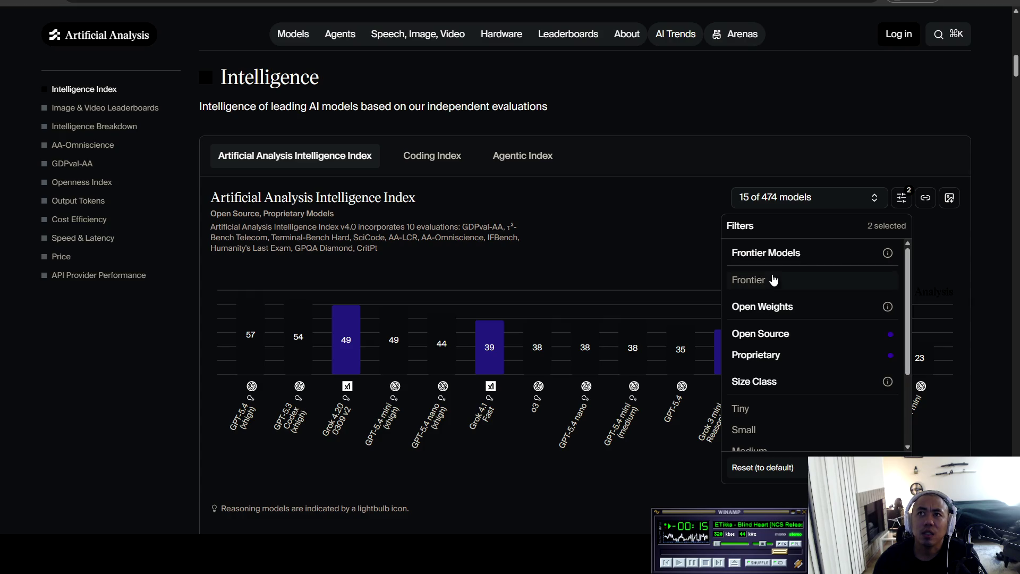
pyautogui.scroll(-2, 823, 346)
pyautogui.scroll(2, 825, 342)
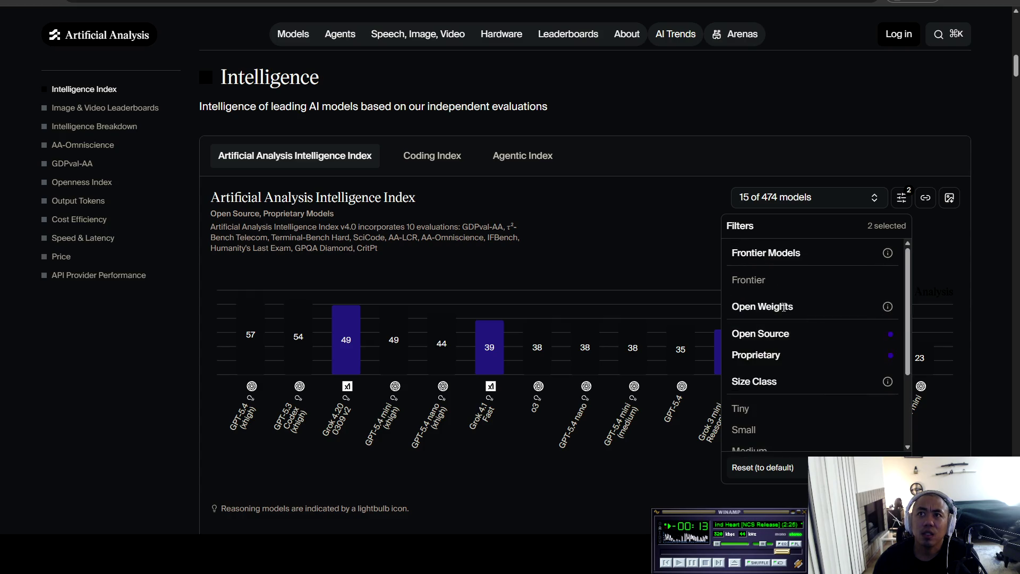
# - Reset the model selection to chart 27 of 474 models and review the model names
pyautogui.click(874, 198)
pyautogui.click(852, 455)
pyautogui.click(537, 239)
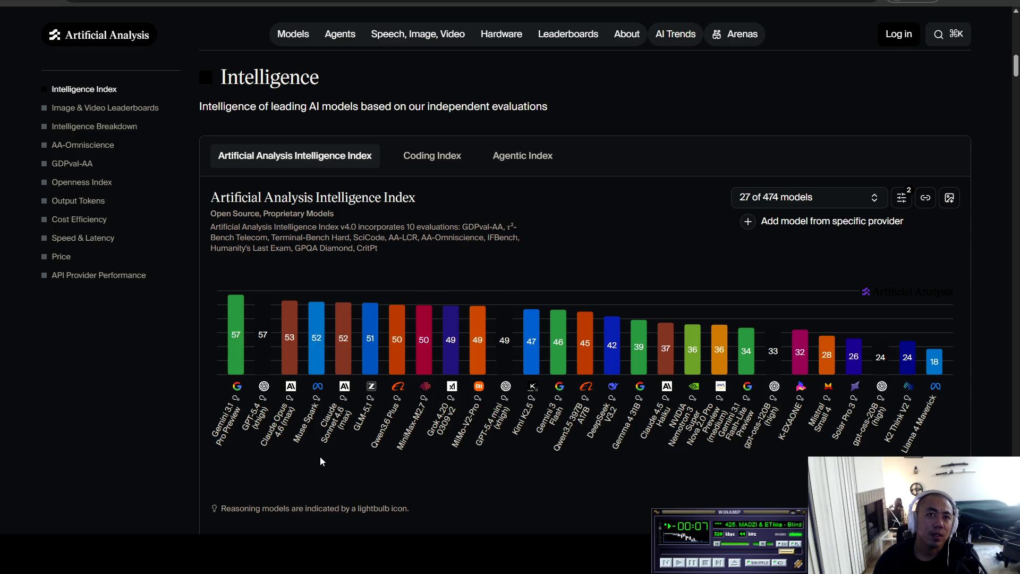
pyautogui.moveTo(355, 427); pyautogui.dragTo(374, 408)
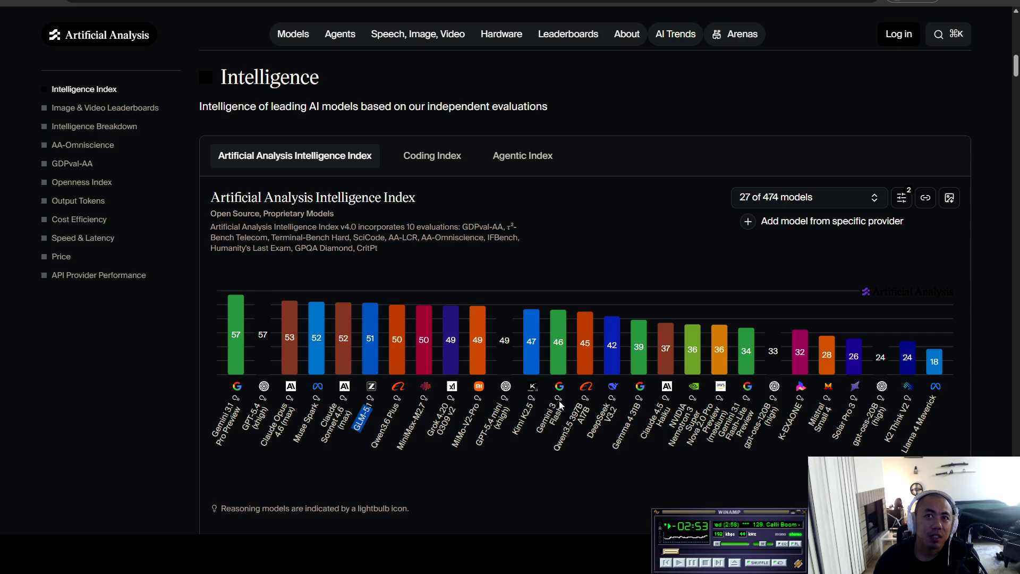
pyautogui.moveTo(372, 372)
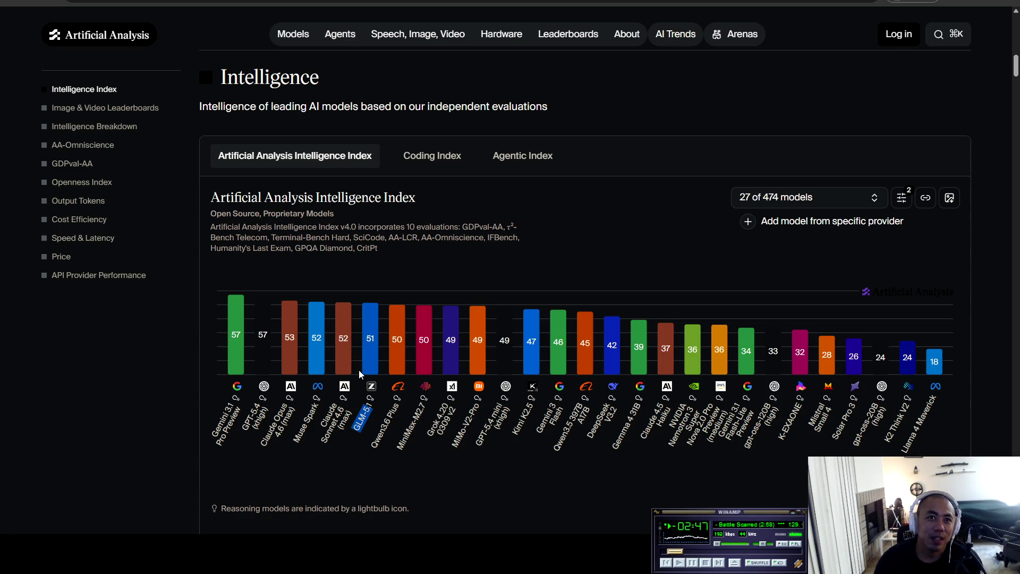
pyautogui.moveTo(349, 346)
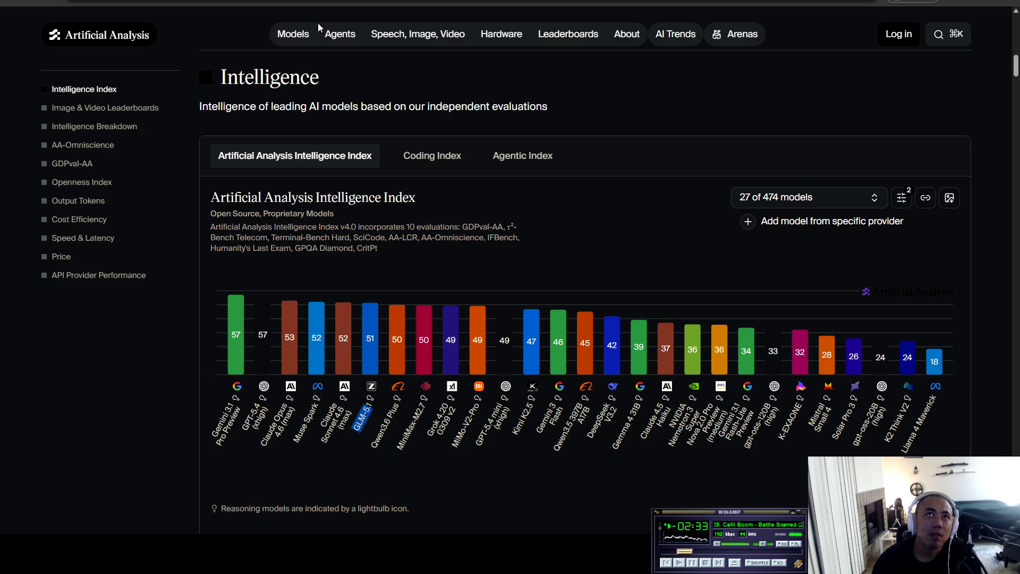
pyautogui.hotkey('ctrl', 'Tab')
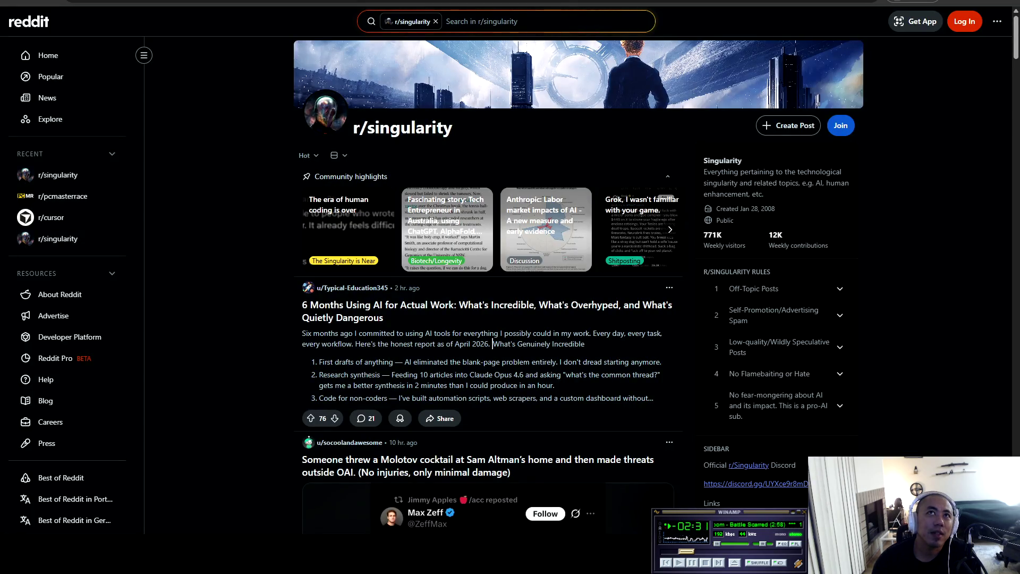
# - Switch from the r/singularity tab to the next browser tab
pyautogui.hotkey('ctrl', 'Tab')
pyautogui.hotkey('ctrl', 'Tab')
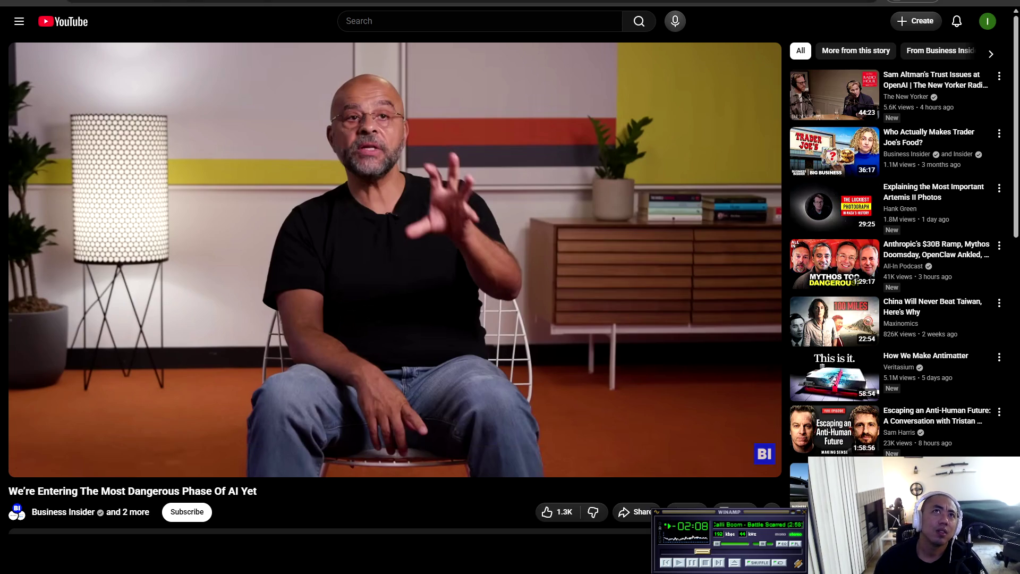
# - Cycle tabs to the ComfyUI Wan2.2 workflow, then back to the 27-model Artificial Analysis chart
pyautogui.hotkey('ctrl', 'Tab')
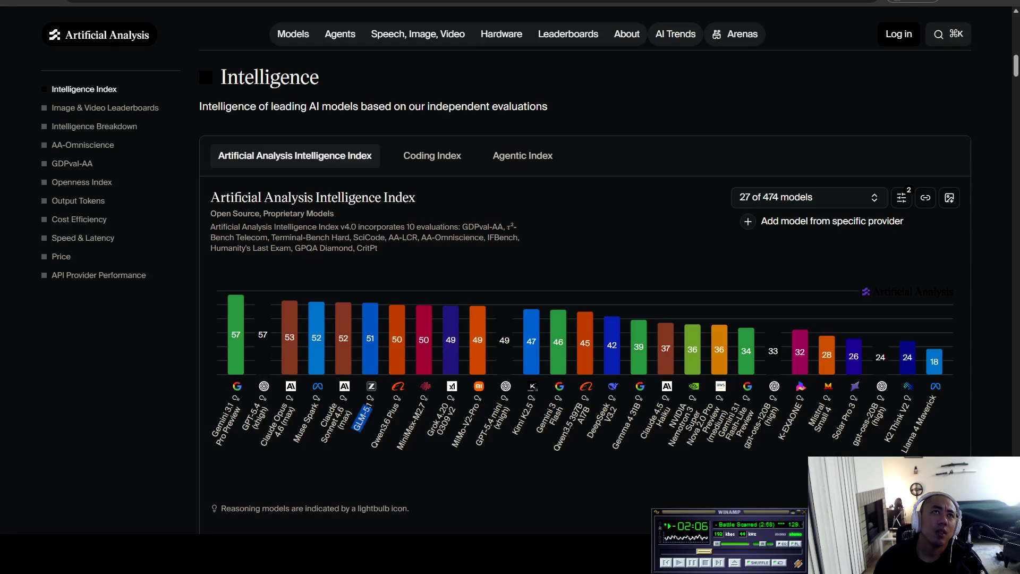
pyautogui.hotkey('ctrl', 'Tab')
pyautogui.hotkey('ctrl', 'Tab')
pyautogui.hotkey('ctrl', 'Tab')
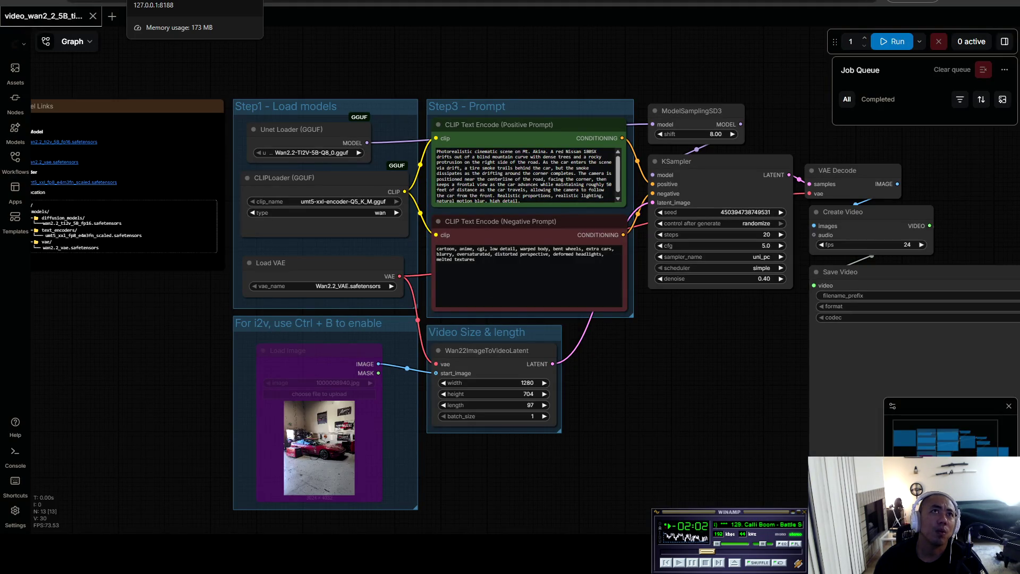
pyautogui.hotkey('ctrl', 'Tab')
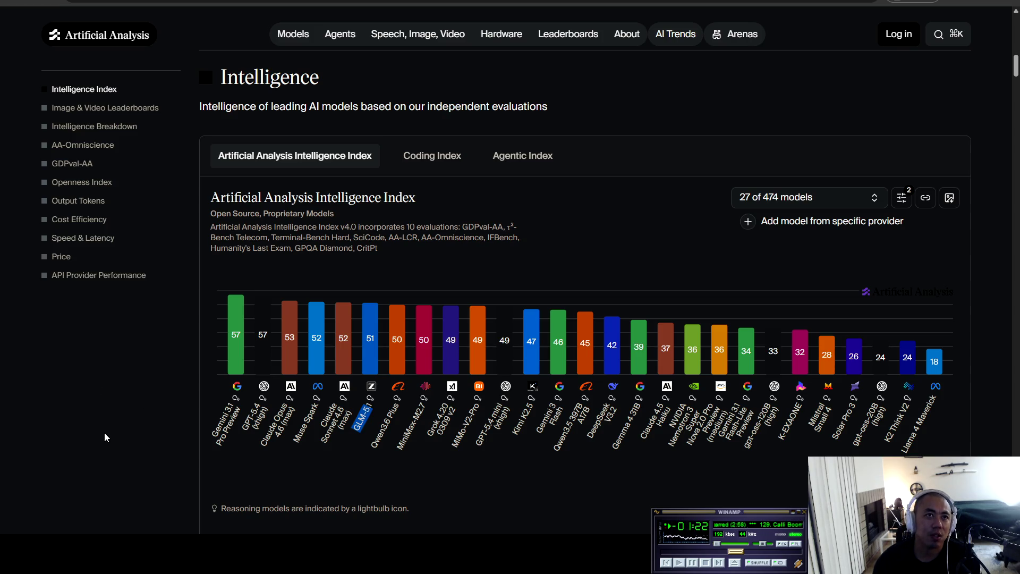
# - Search Google for Enjuku Racing in a new tab and open its website
pyautogui.hotkey('ctrl', 't')
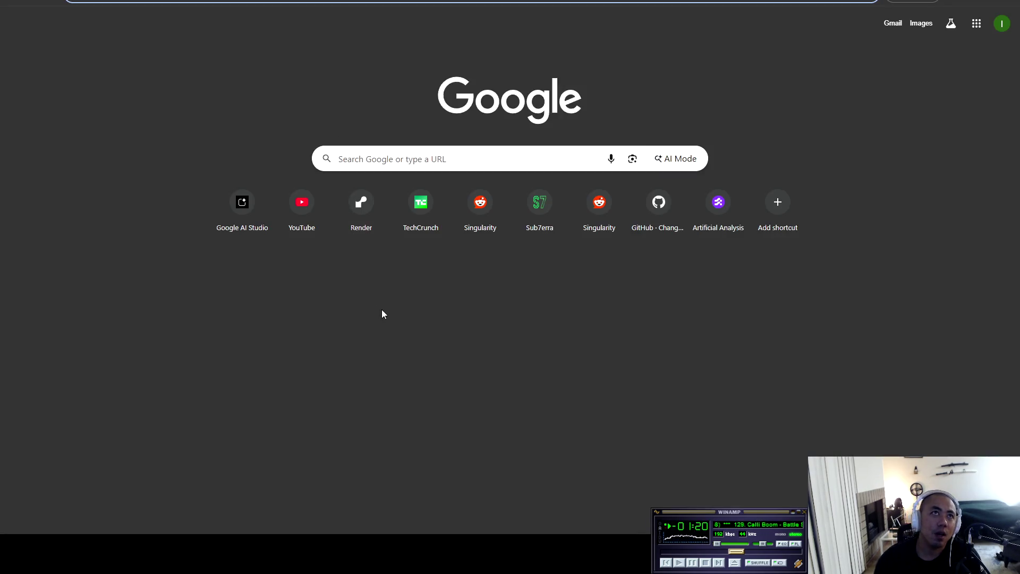
pyautogui.write('enjuku racing')
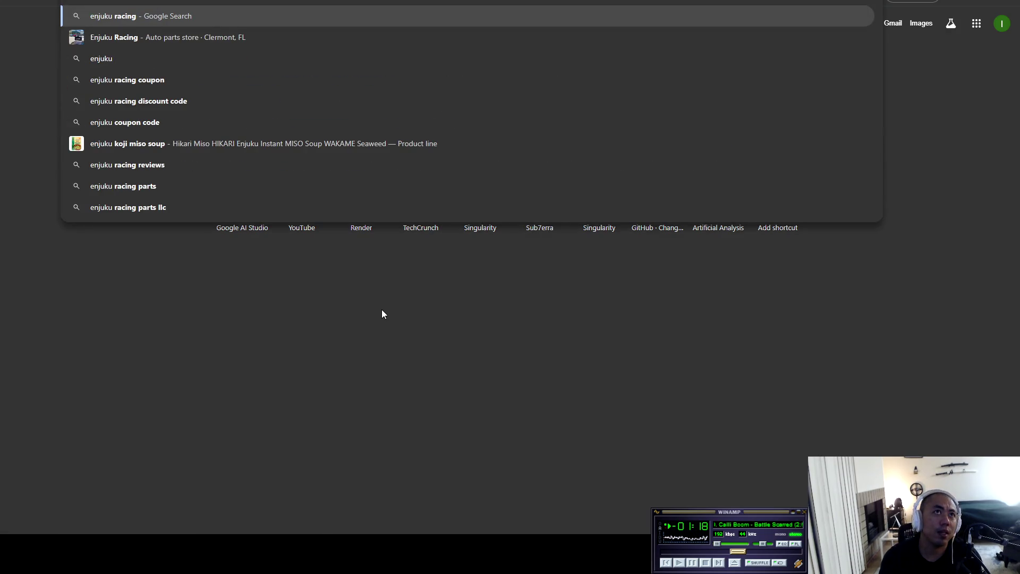
pyautogui.write('tg')
pyautogui.press('Return')
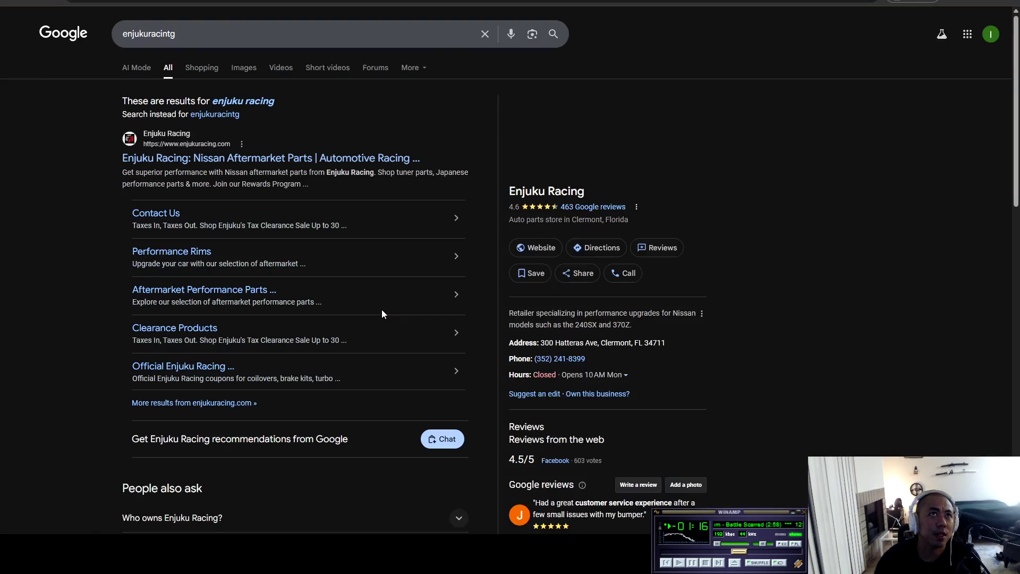
pyautogui.click(200, 158)
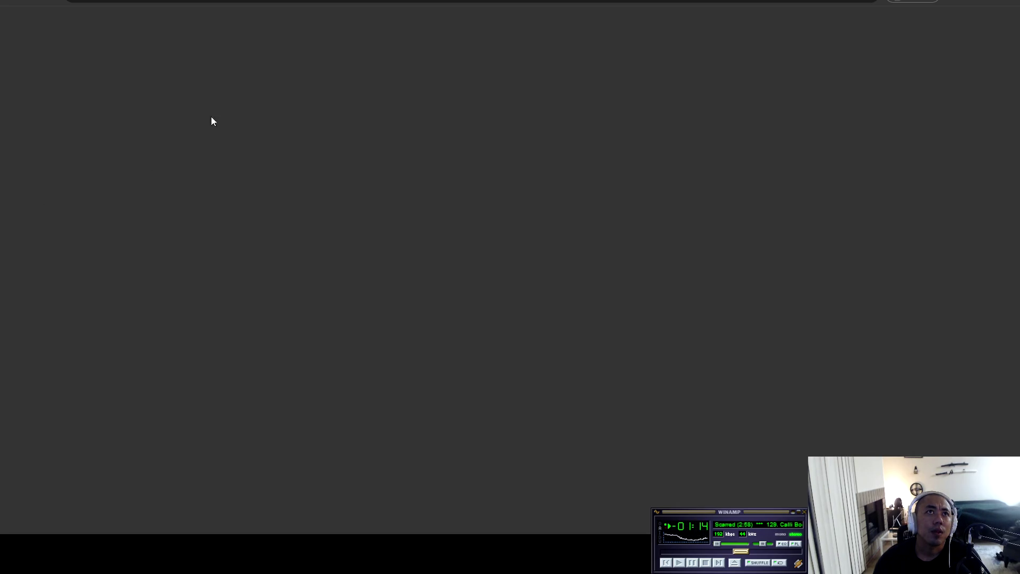
# - Look up the FR Sport site, then return to Enjuku Racing's Nissan 240SX category
pyautogui.hotkey('ctrl', 't')
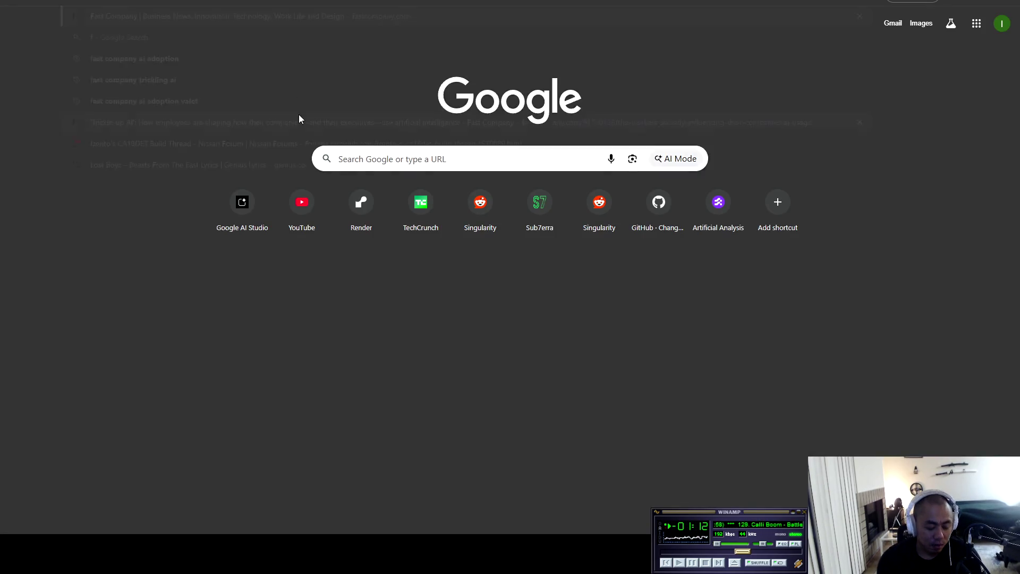
pyautogui.write('frsport')
pyautogui.press('Return')
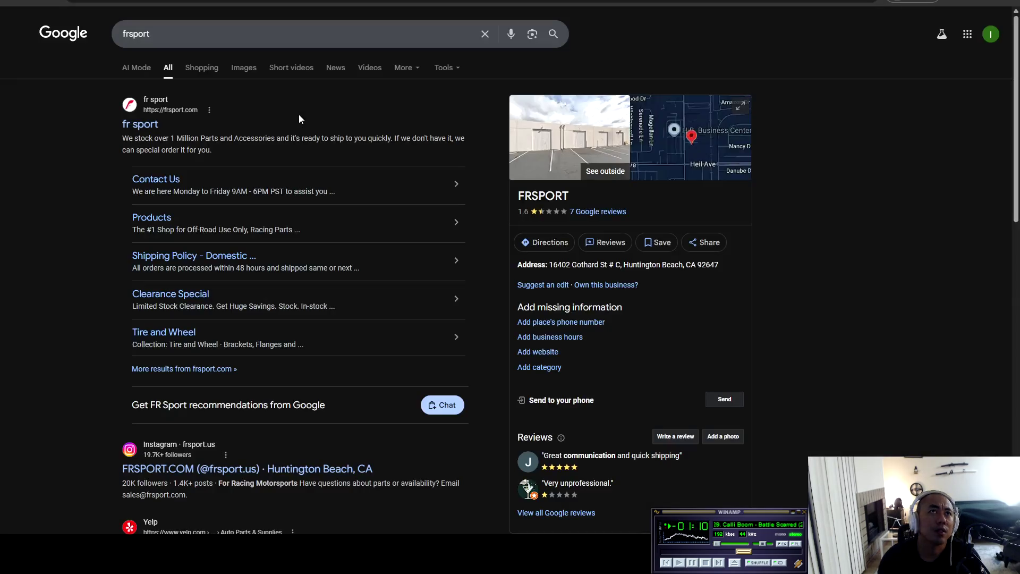
pyautogui.click(151, 129)
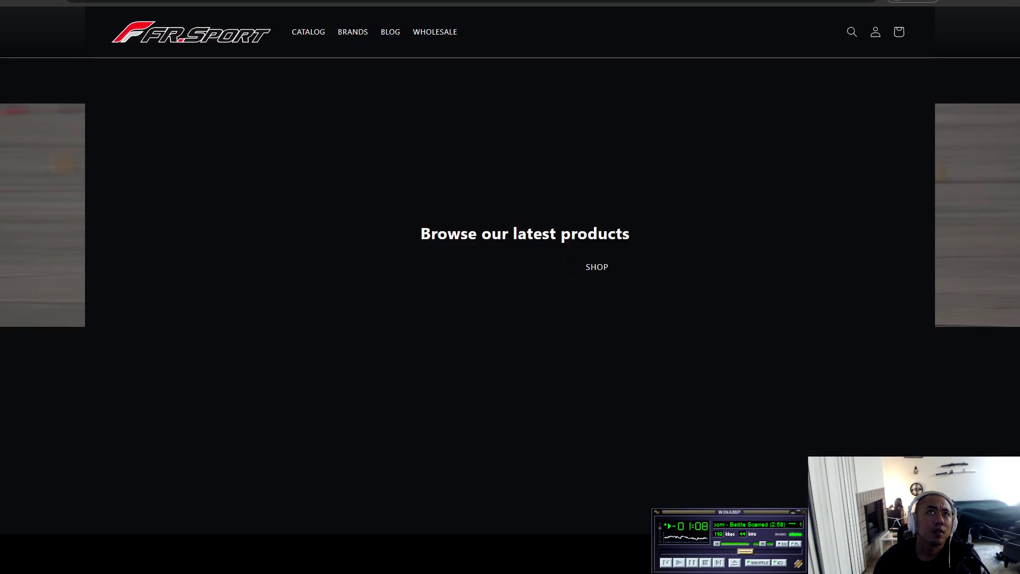
pyautogui.hotkey('alt', 'Left')
pyautogui.hotkey('alt', 'Right')
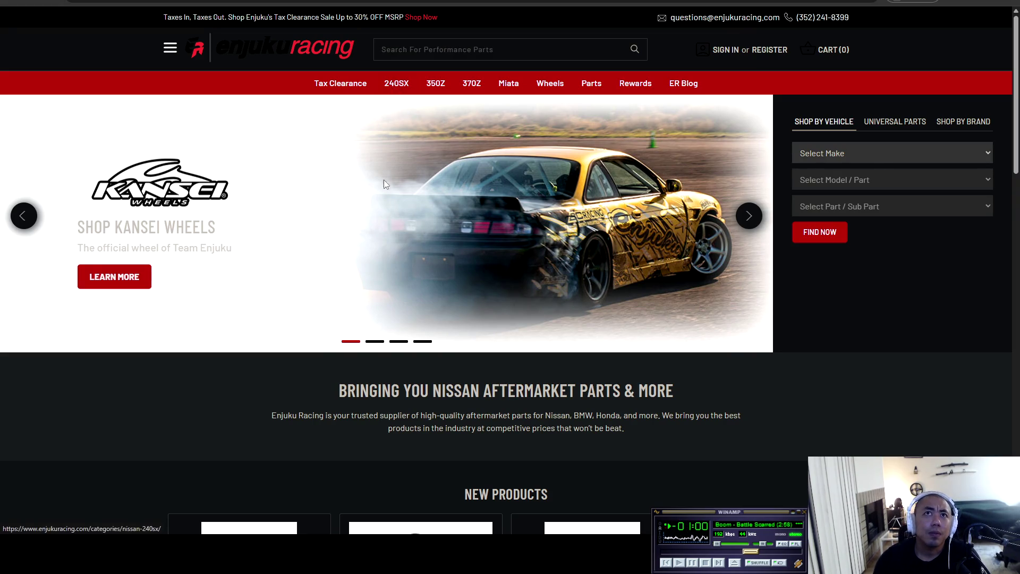
pyautogui.click(358, 240)
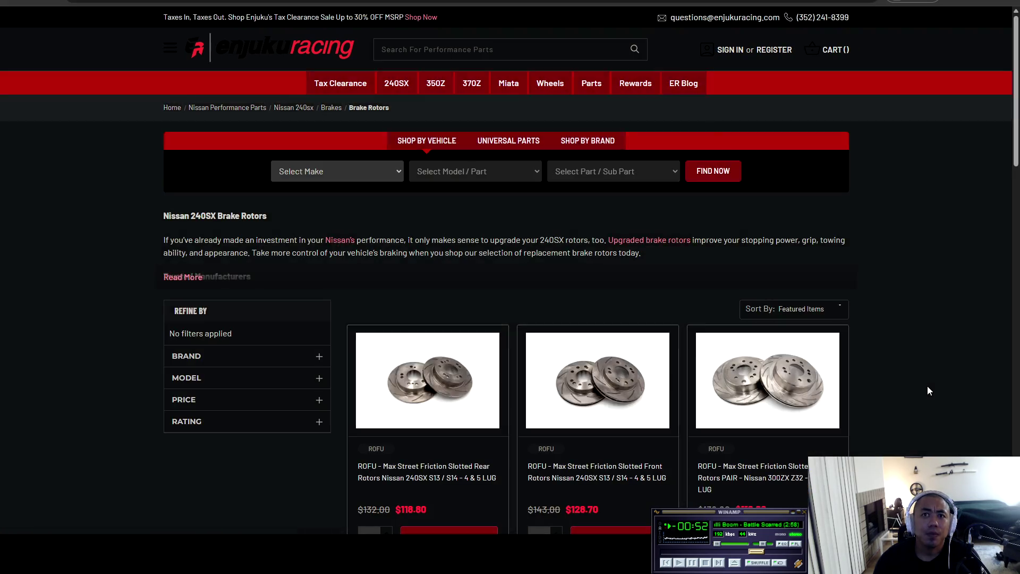
# - Try the non-ABS 4-lug S13/S14 89-96 model filter on 240SX rotors, then clear it
pyautogui.scroll(-2, 929, 383)
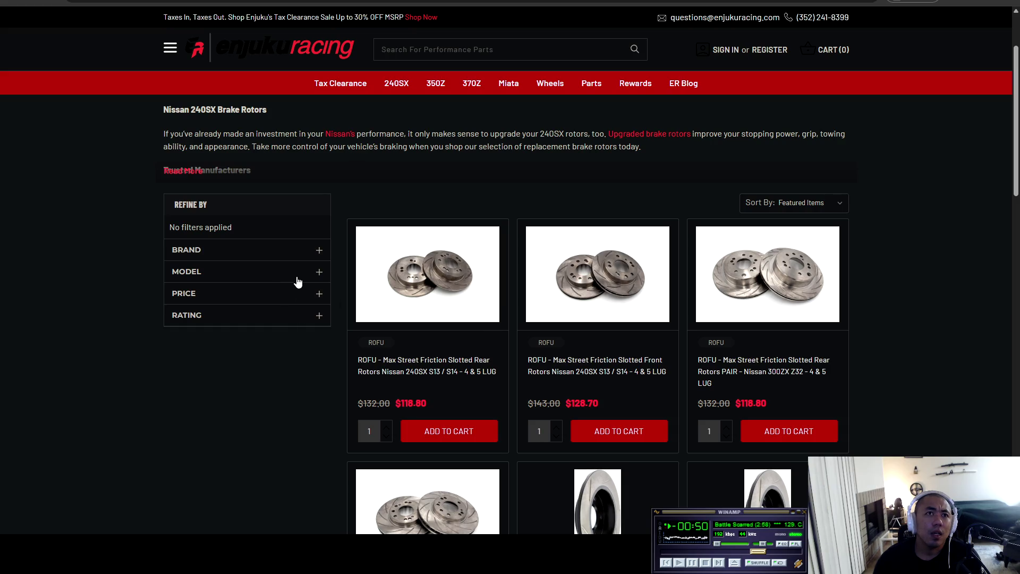
pyautogui.click(318, 272)
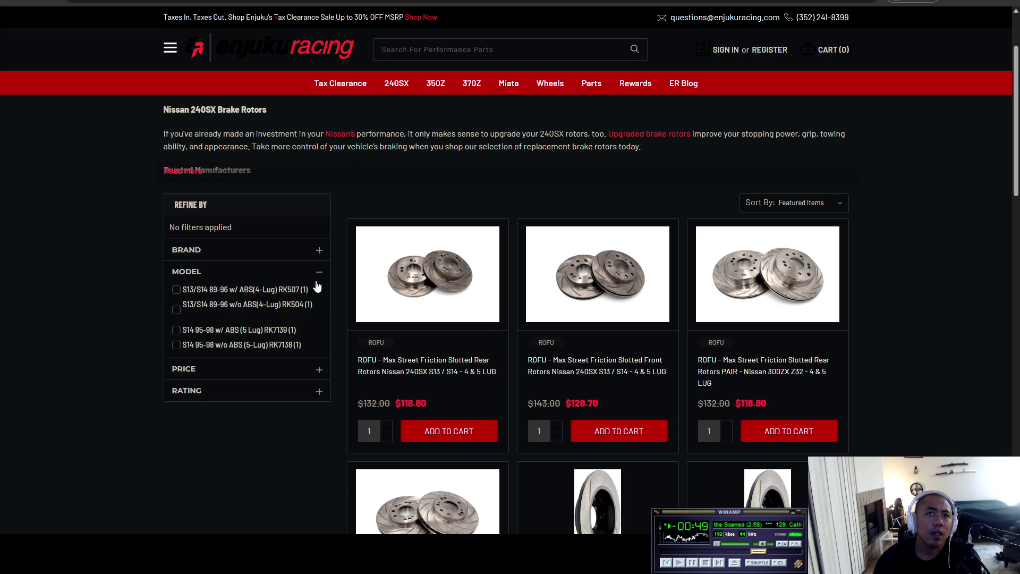
pyautogui.click(177, 308)
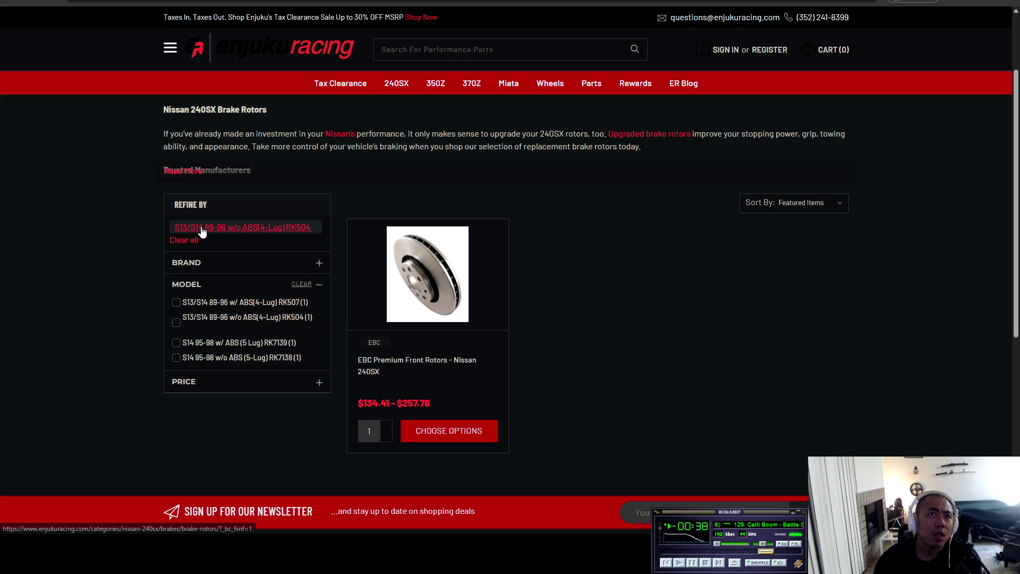
pyautogui.click(190, 243)
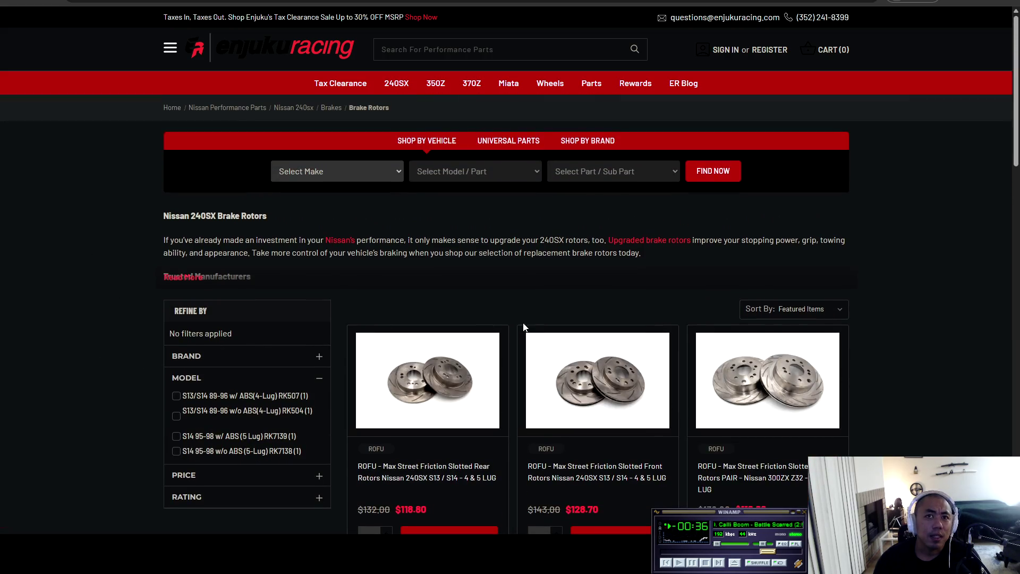
pyautogui.scroll(-5, 899, 414)
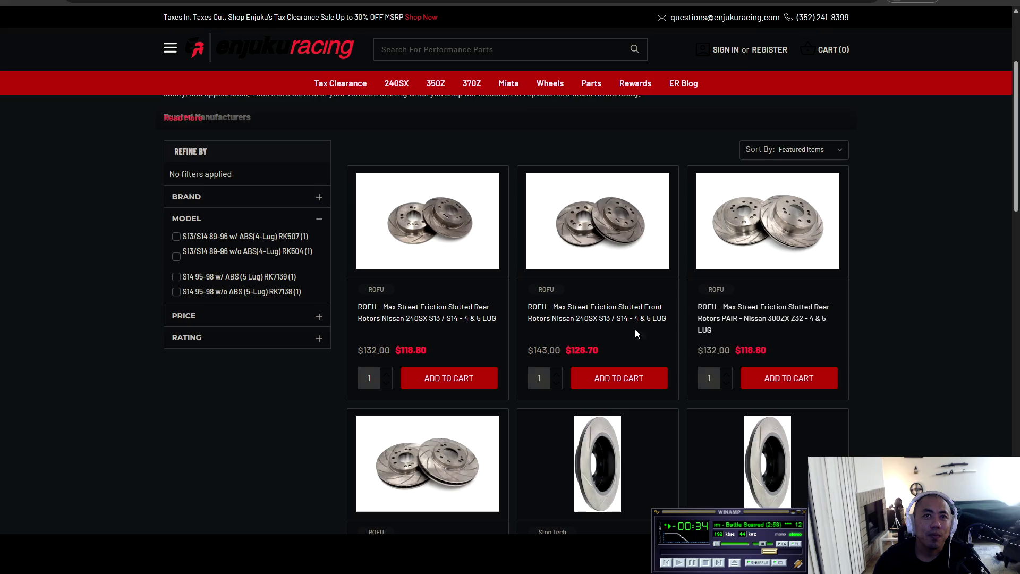
pyautogui.scroll(-1, 463, 339)
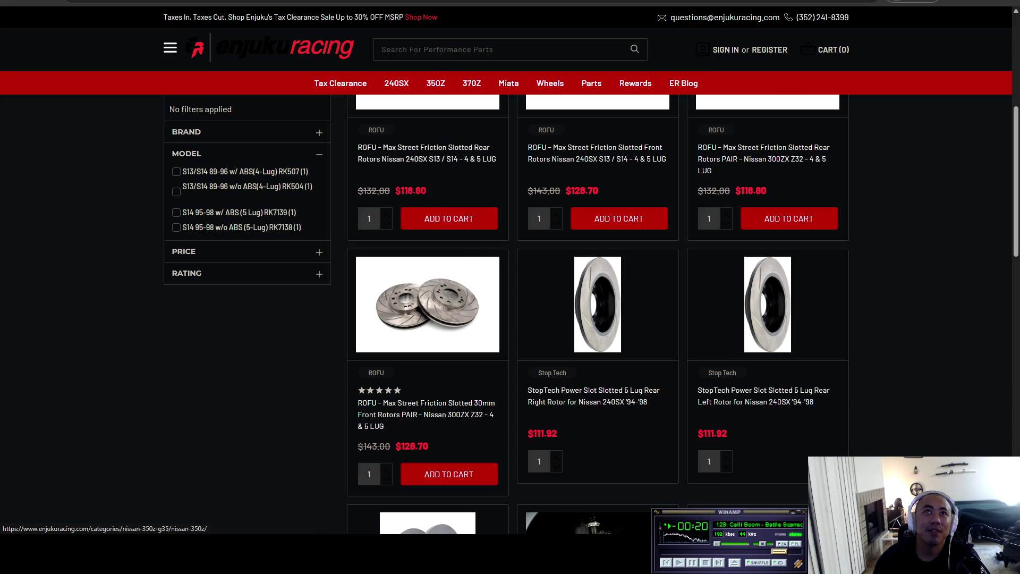
pyautogui.click(529, 344)
pyautogui.scroll(-10, 627, 445)
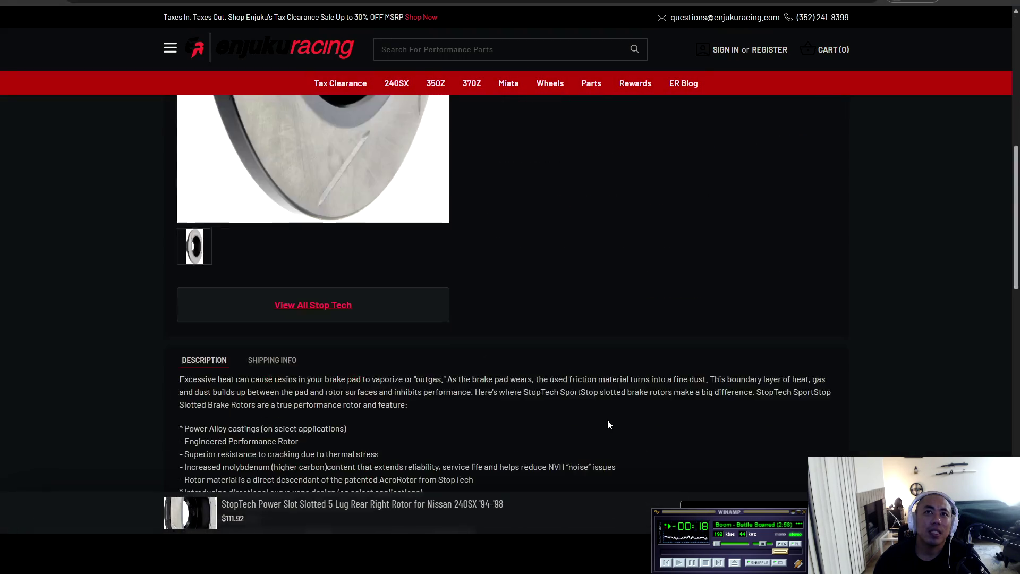
pyautogui.scroll(2, 516, 387)
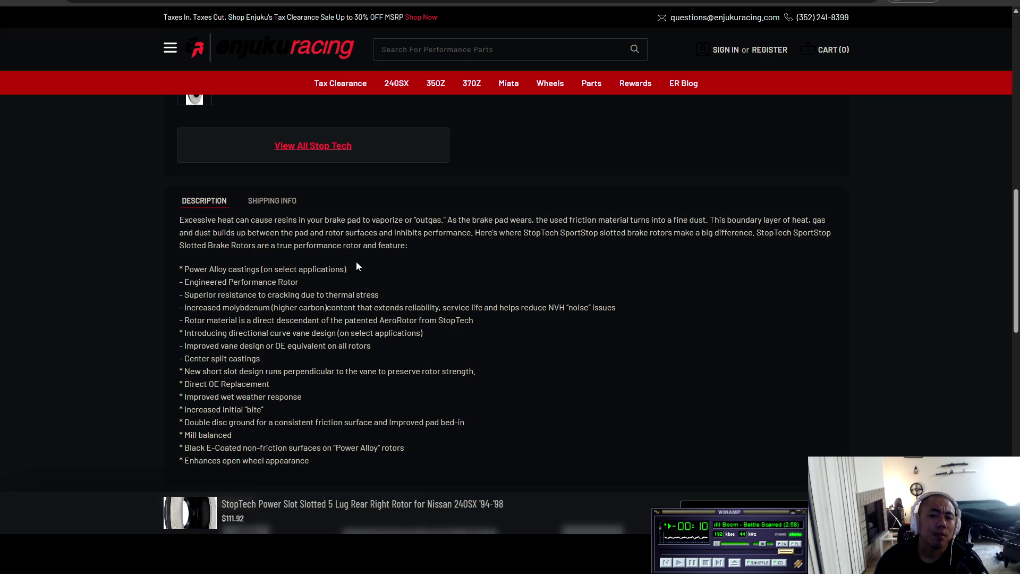
pyautogui.scroll(5, 417, 221)
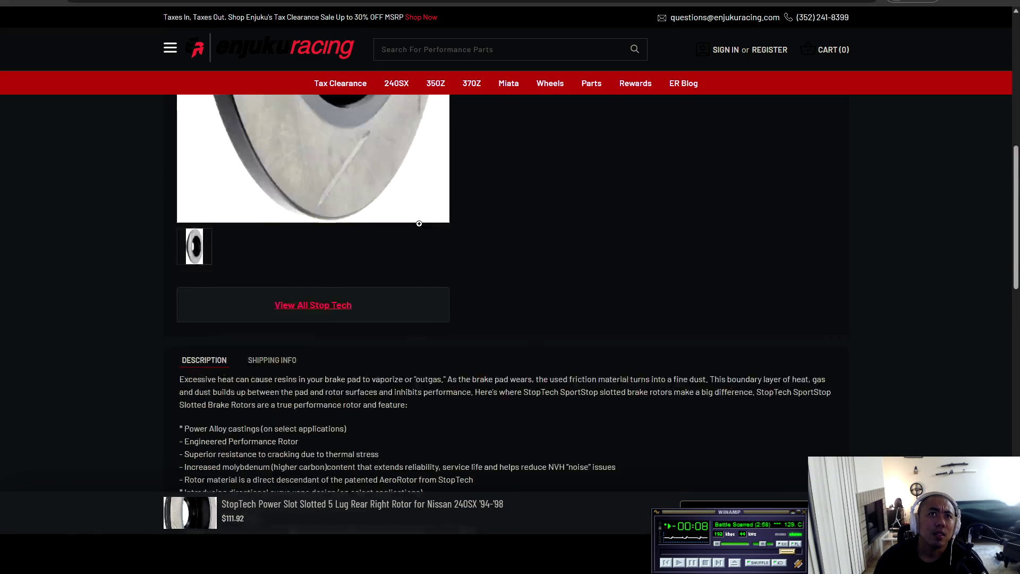
pyautogui.scroll(-5, 482, 286)
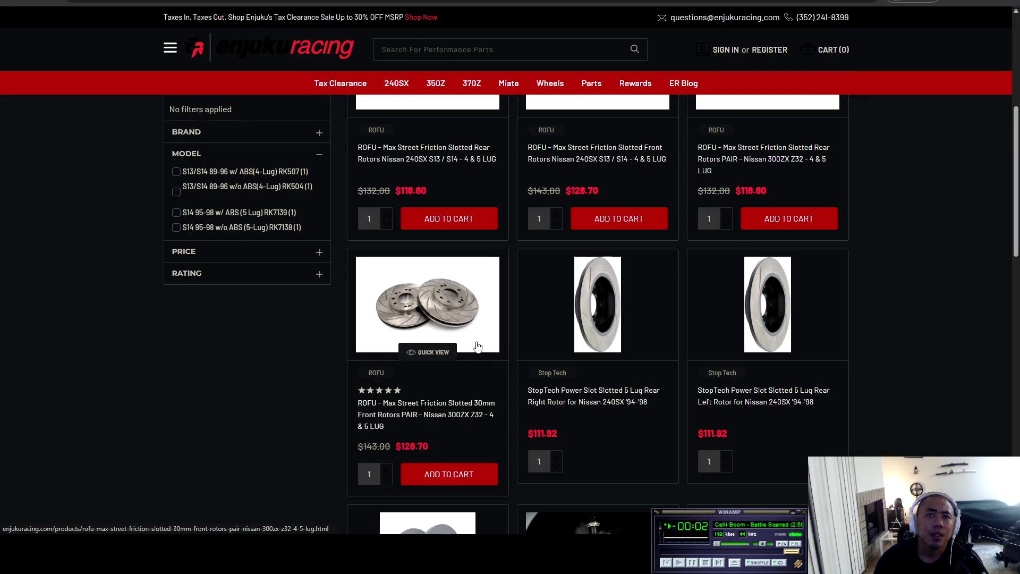
# - Browse to page 2 of the rotors and open the EBC Premium Rear Rotors ($97.25 - $118.84)
pyautogui.scroll(-3, 468, 321)
pyautogui.scroll(-2, 450, 331)
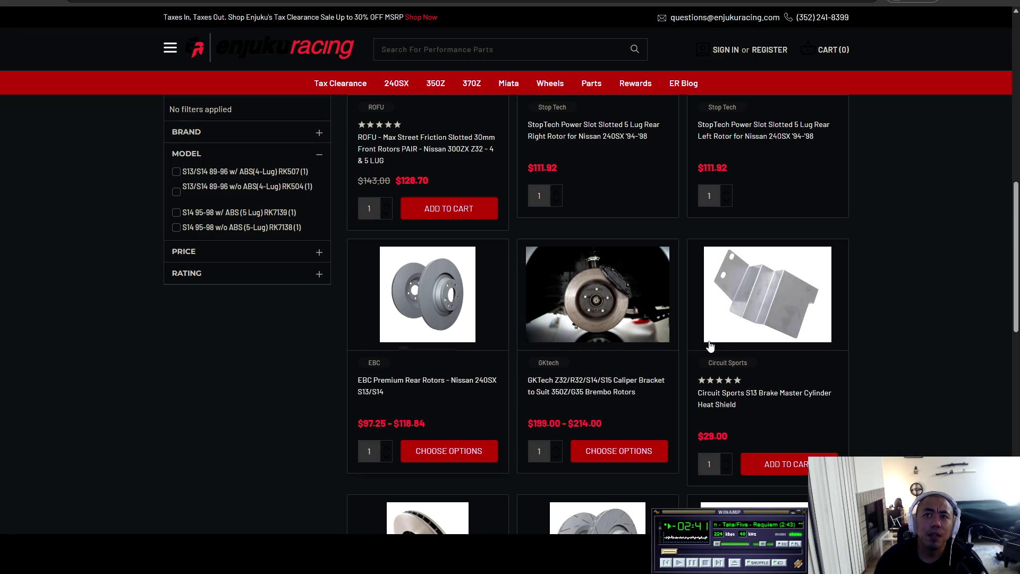
pyautogui.scroll(4, 883, 369)
pyautogui.scroll(-7, 883, 372)
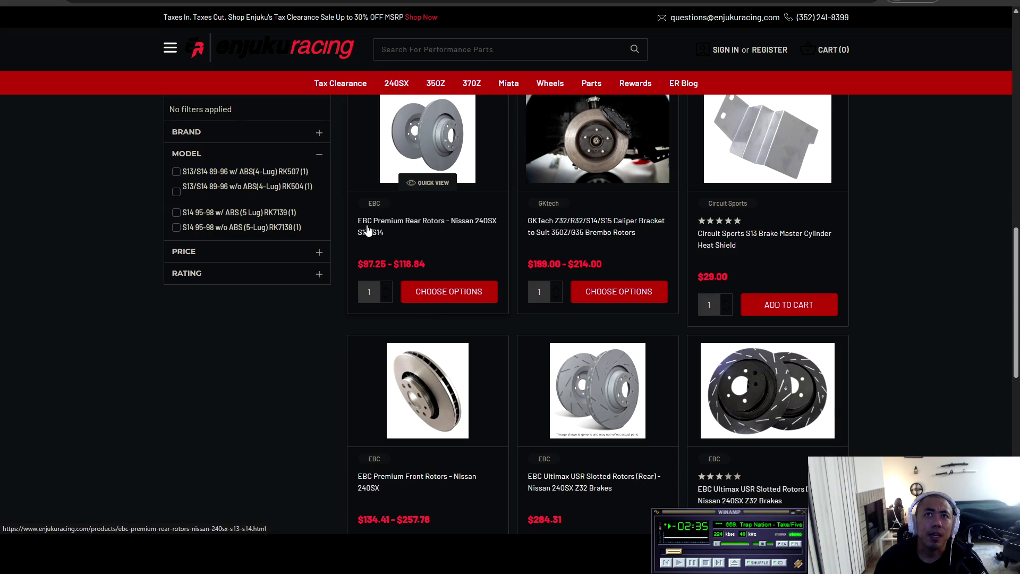
pyautogui.scroll(-4, 295, 377)
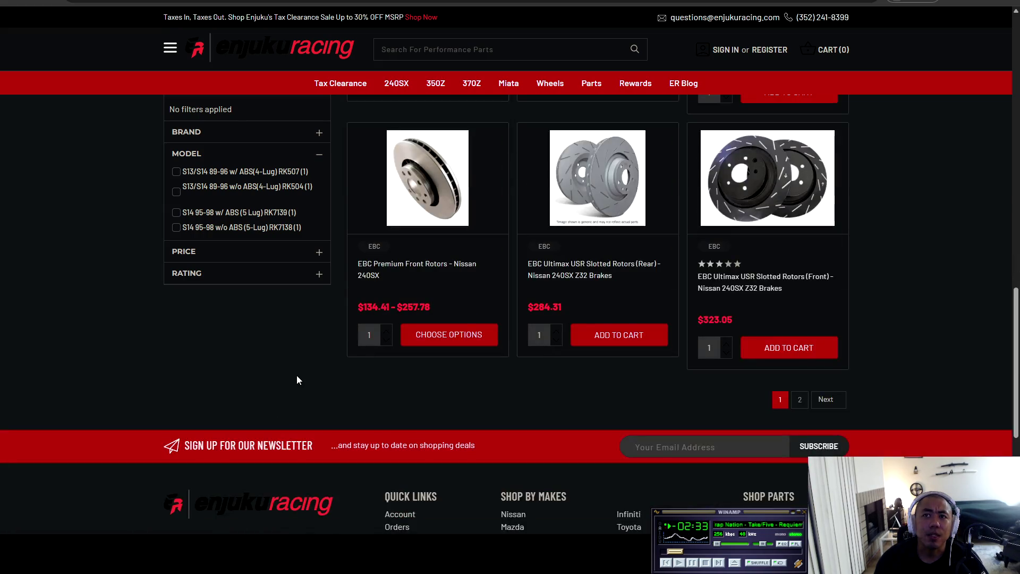
pyautogui.click(800, 400)
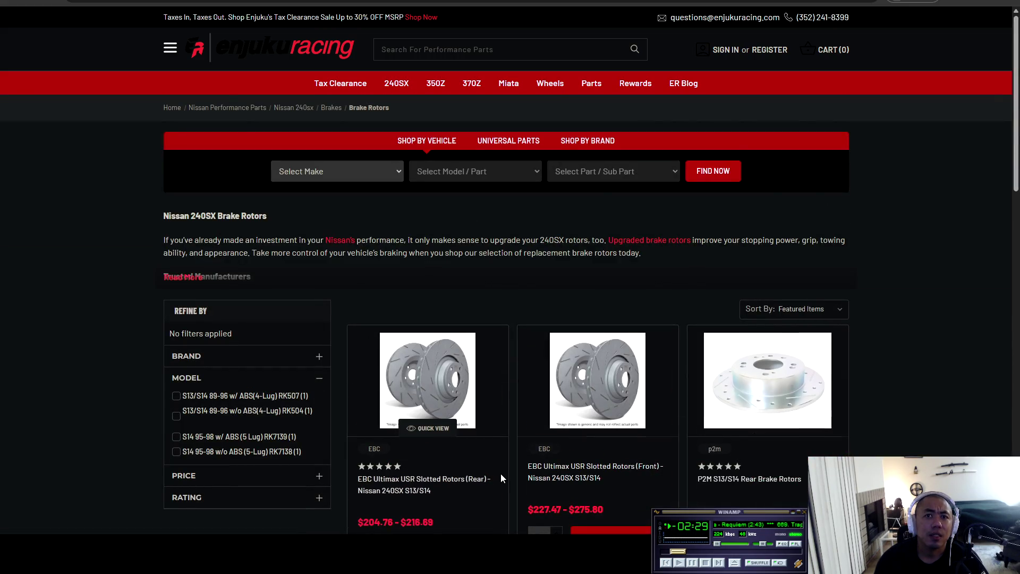
pyautogui.scroll(-1, 501, 473)
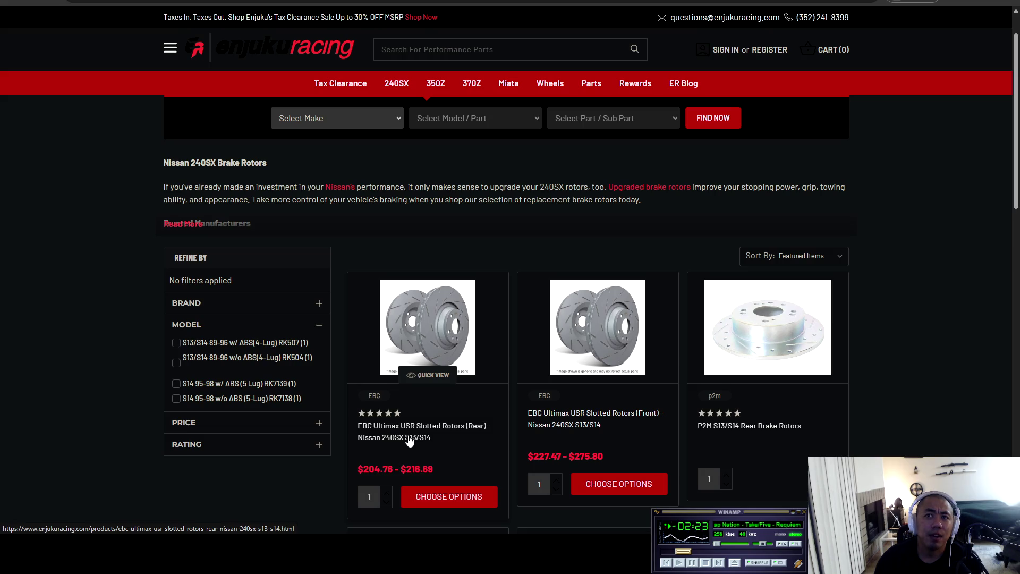
pyautogui.scroll(-10, 251, 395)
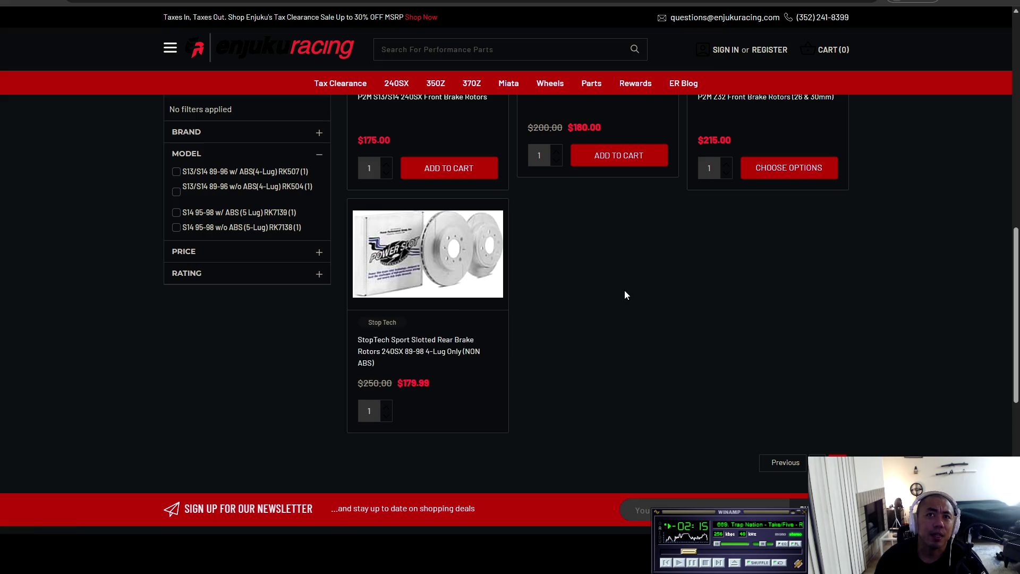
pyautogui.hotkey('alt', 'Left')
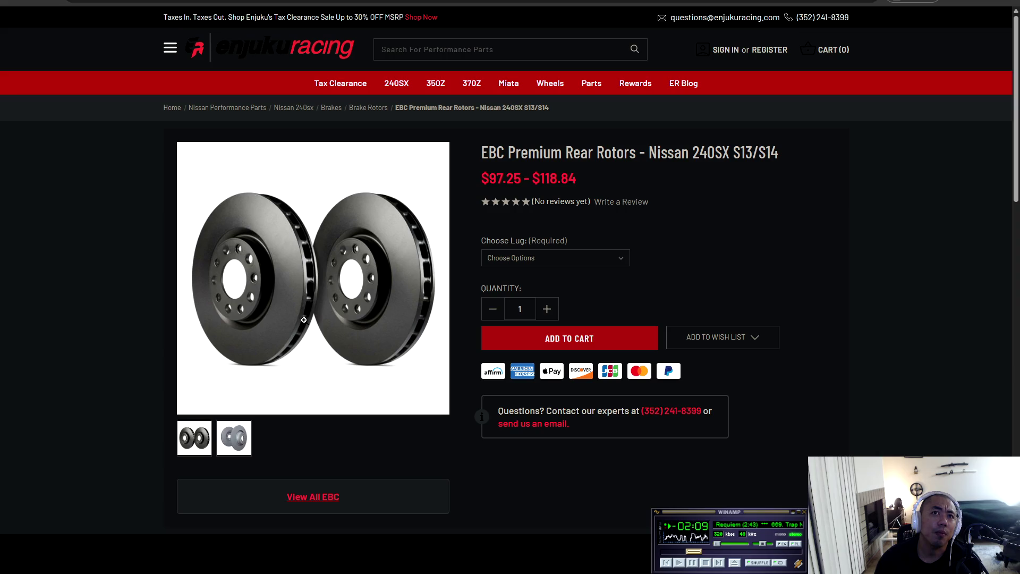
# - Choose the 4 Lug S13 S14 fitment for the EBC Premium rear rotors
pyautogui.click(557, 259)
pyautogui.click(580, 286)
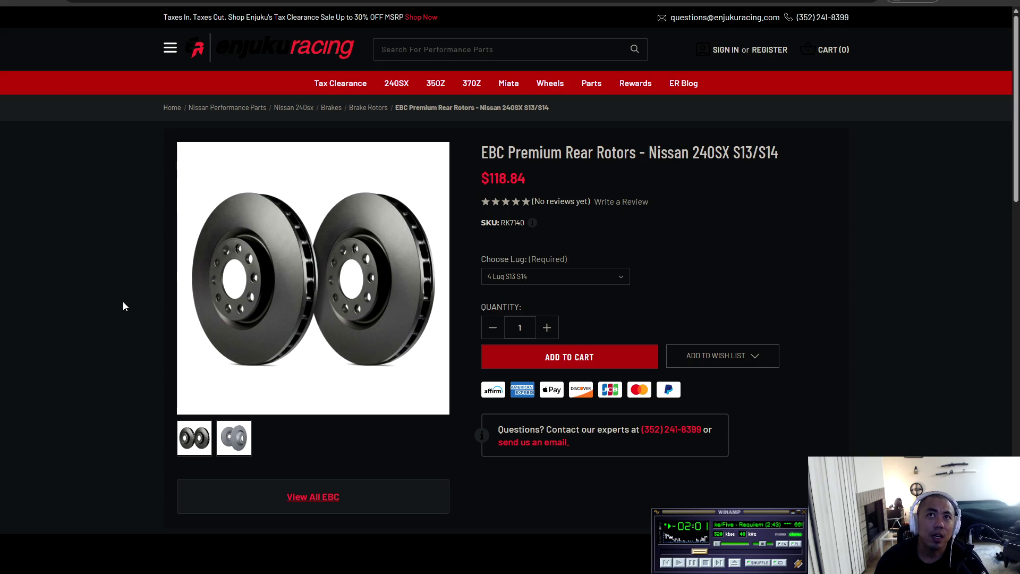
pyautogui.scroll(-8, 124, 302)
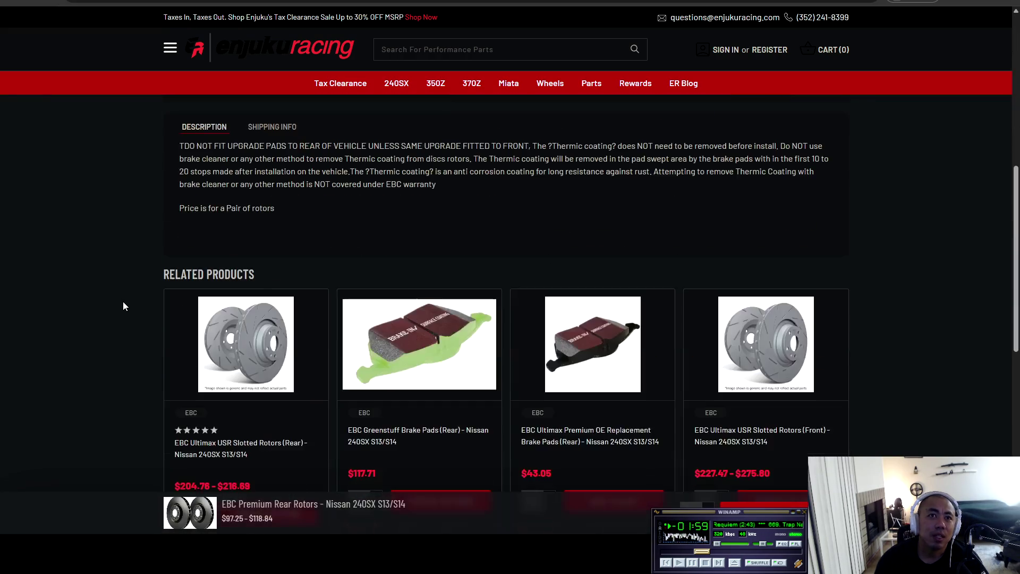
pyautogui.scroll(-3, 125, 302)
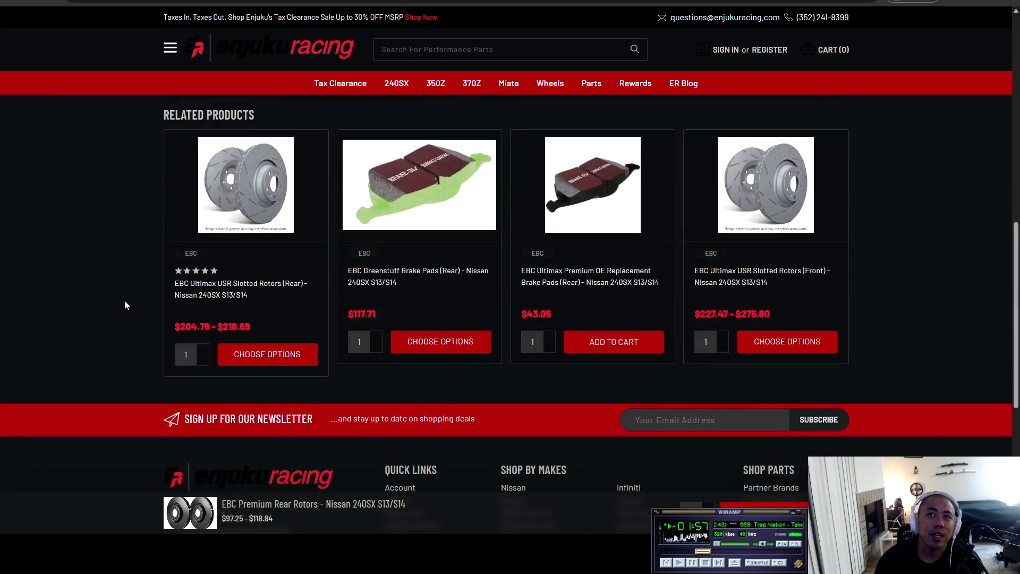
pyautogui.scroll(4, 125, 302)
pyautogui.scroll(5, 124, 304)
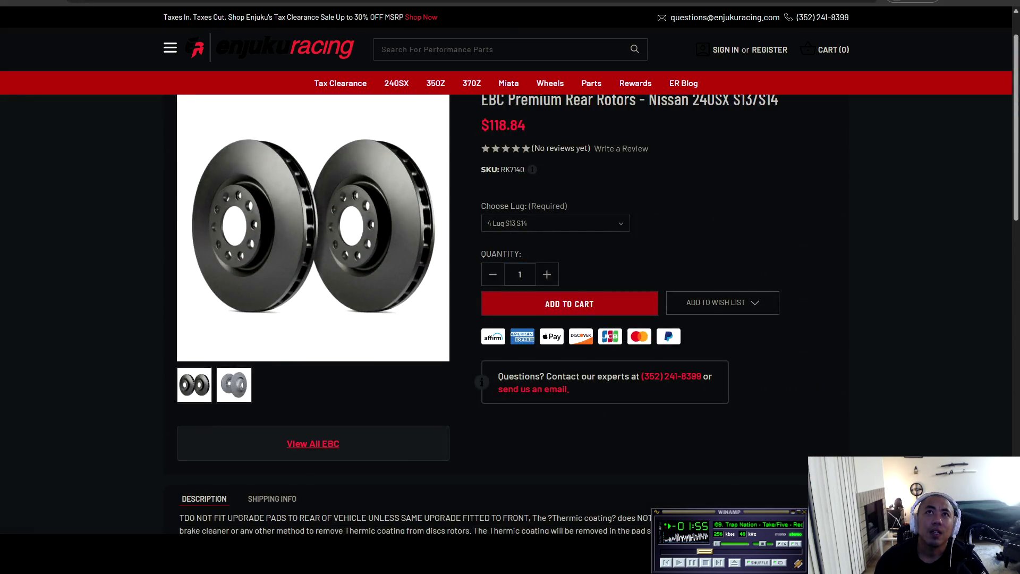
# - Go to the EBC Ultimax USR rear rotors and choose 4 Lug S13 S14 ($204.76)
pyautogui.hotkey('alt', 'Left')
pyautogui.click(616, 277)
pyautogui.click(612, 304)
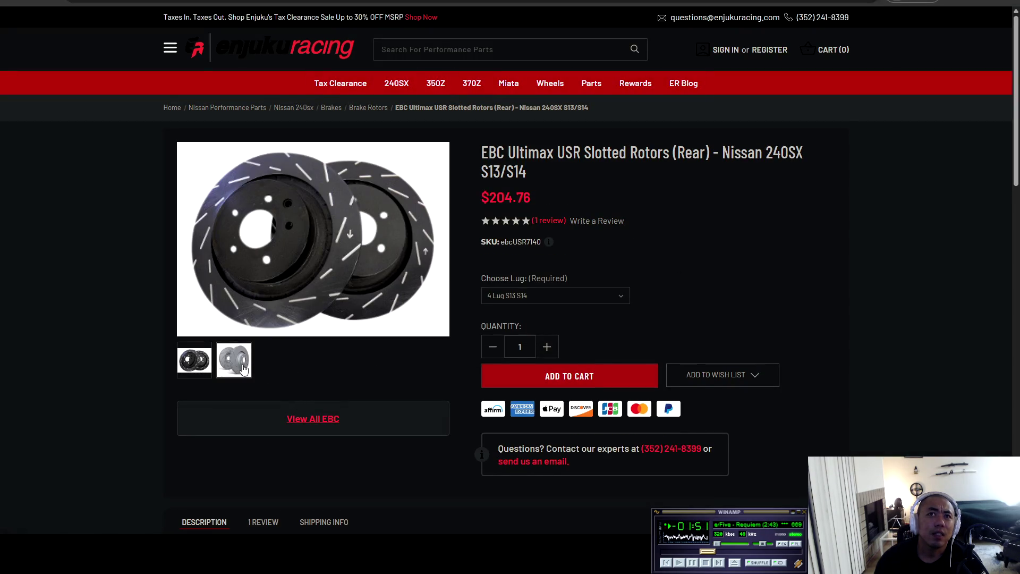
# - Look over the grey rotor photo and details, then return to the StopTech Sport Slotted Rear Rotors page
pyautogui.click(234, 367)
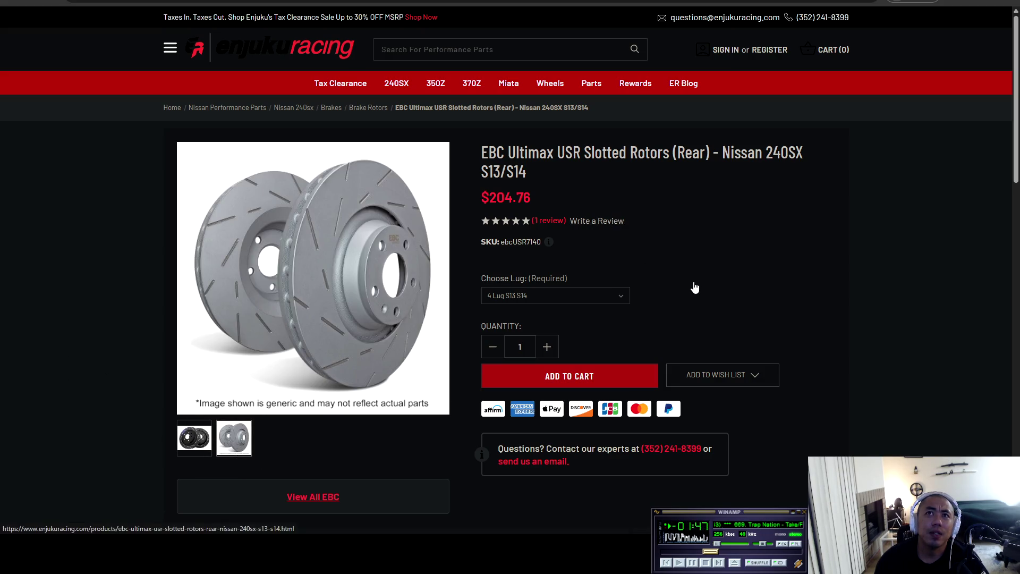
pyautogui.scroll(-5, 543, 320)
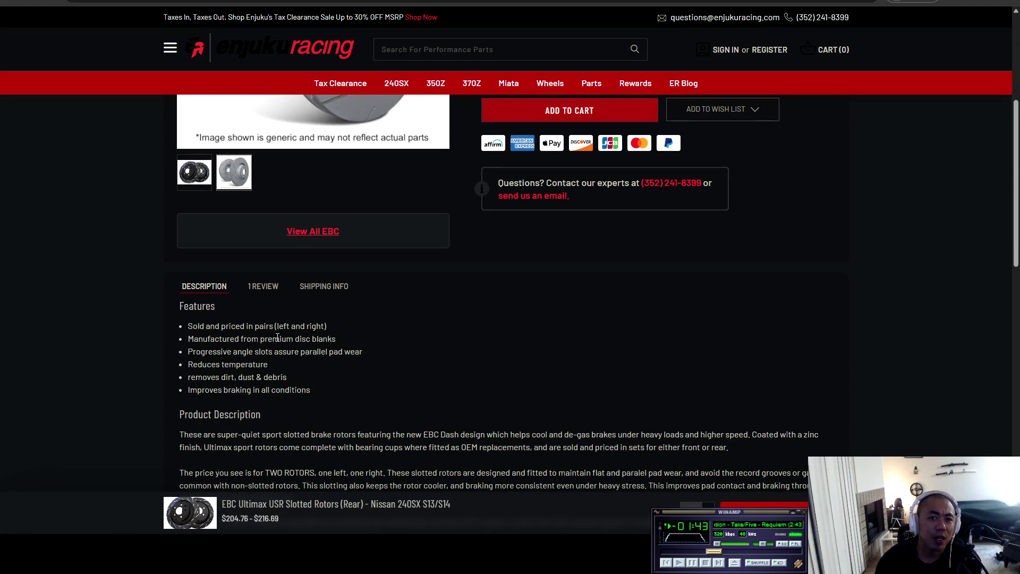
pyautogui.scroll(-1, 277, 339)
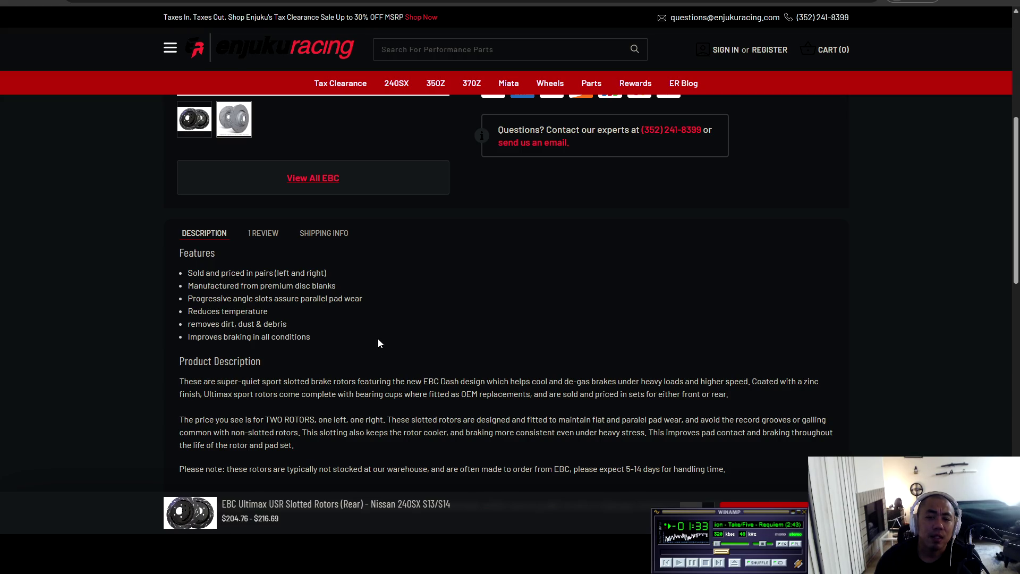
pyautogui.scroll(5, 372, 343)
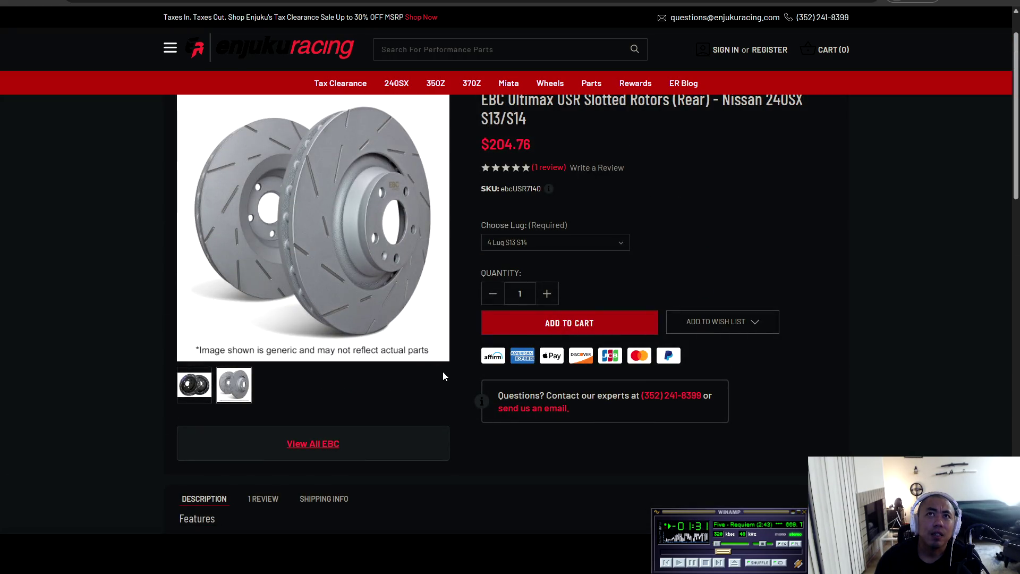
pyautogui.scroll(-4, 428, 367)
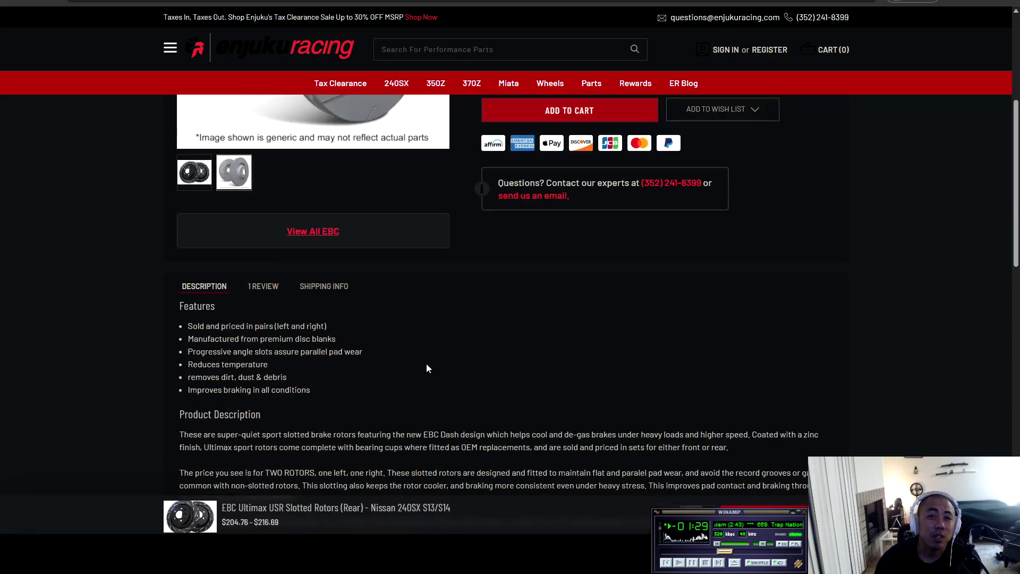
pyautogui.scroll(-1, 390, 432)
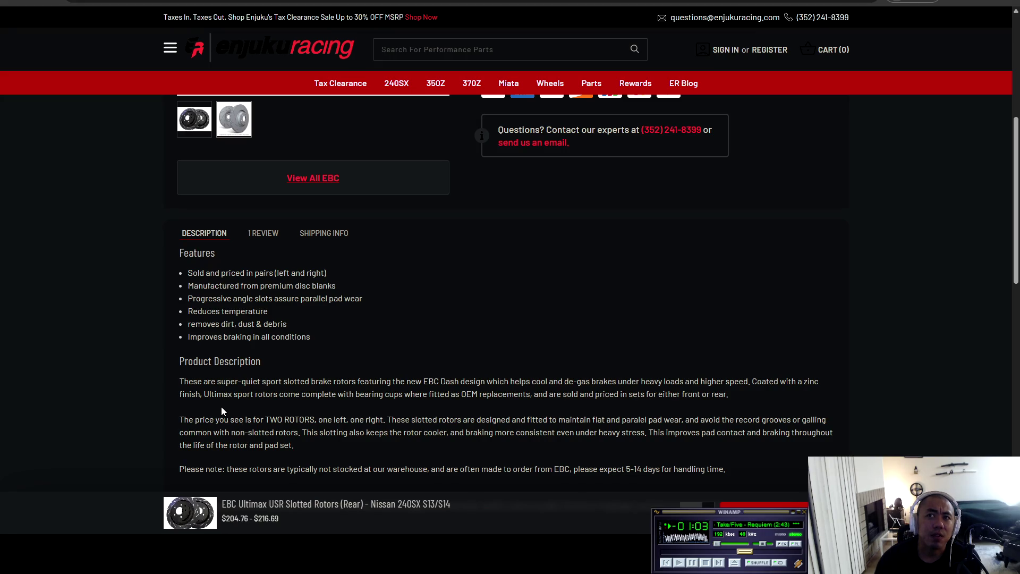
pyautogui.scroll(-2, 221, 412)
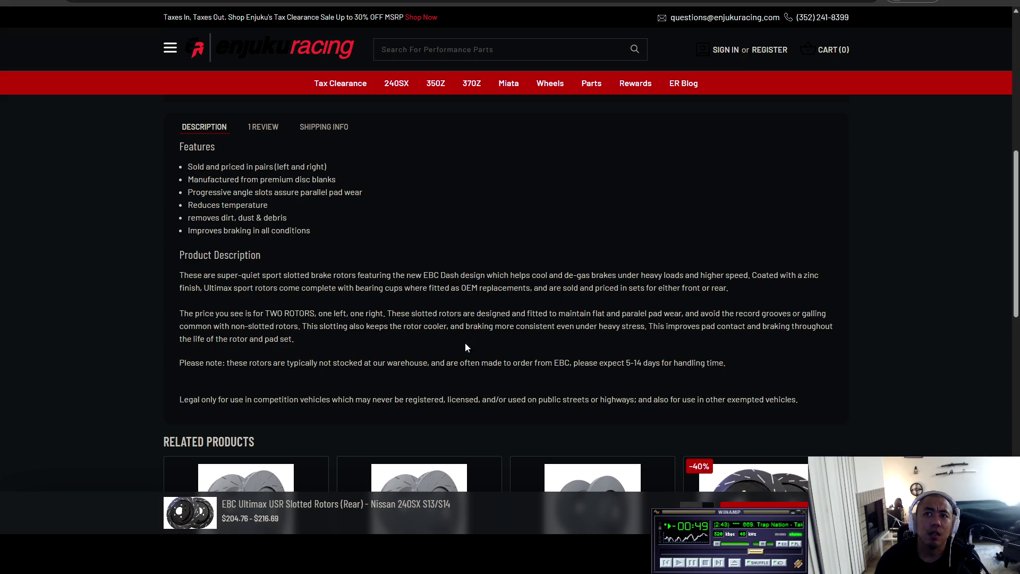
pyautogui.hotkey('alt', 'Left')
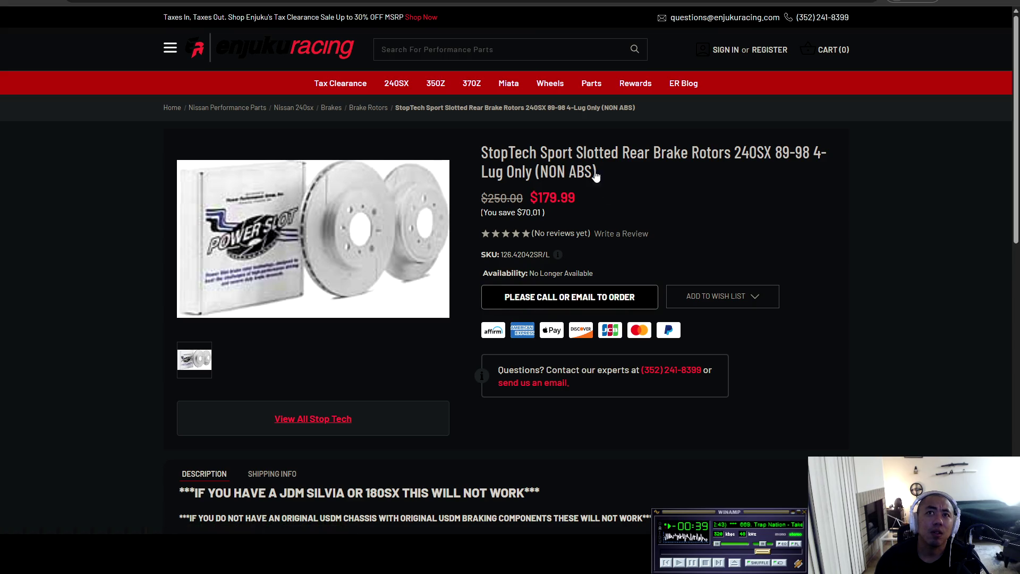
# - Compare the EBC Premium and EBC Ultimax USR rear rotor pages, ending on the Ultimax USR
pyautogui.hotkey('alt', 'Left')
pyautogui.scroll(7, 657, 287)
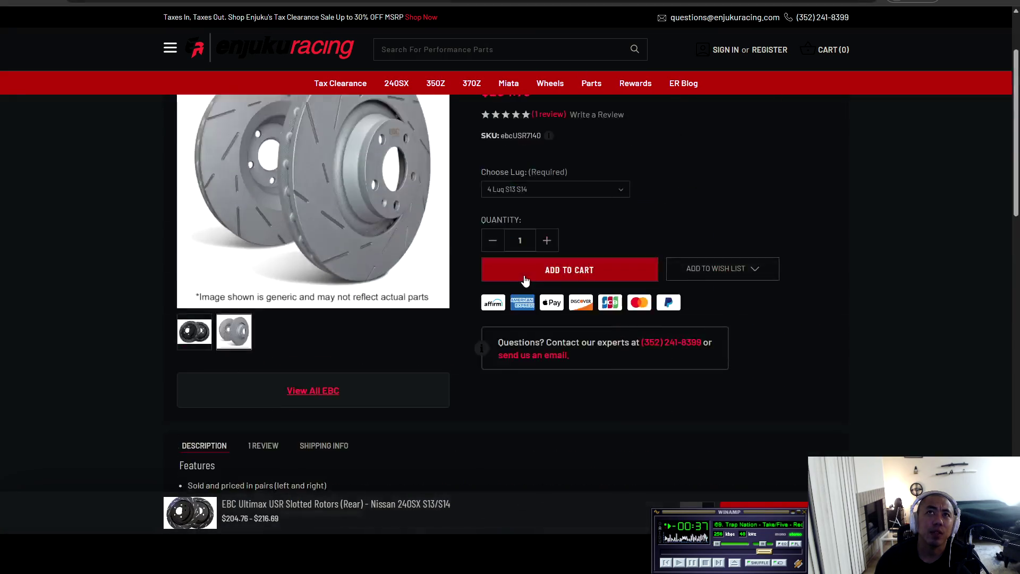
pyautogui.scroll(-1, 624, 250)
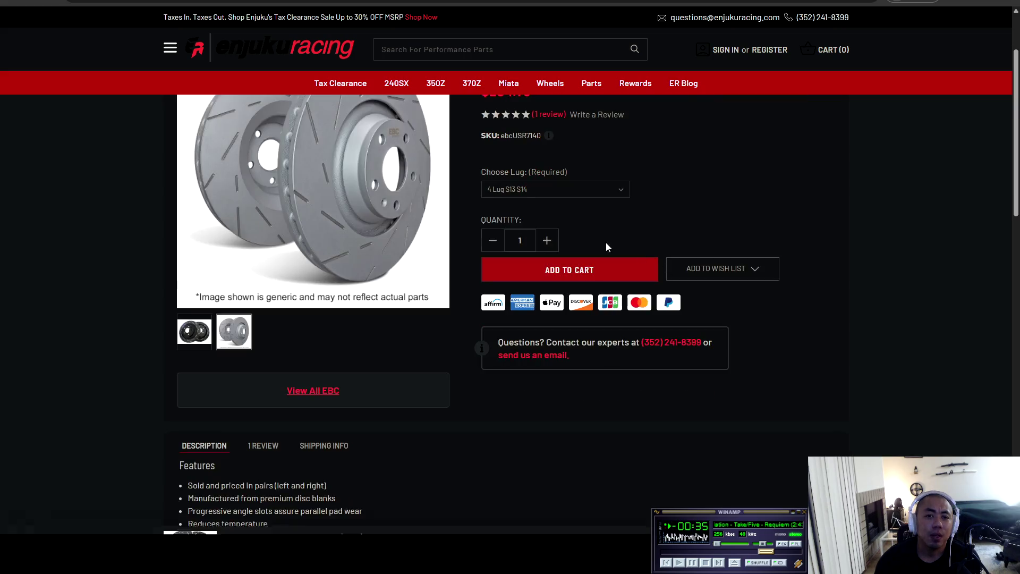
pyautogui.scroll(1, 541, 278)
pyautogui.scroll(1, 541, 278)
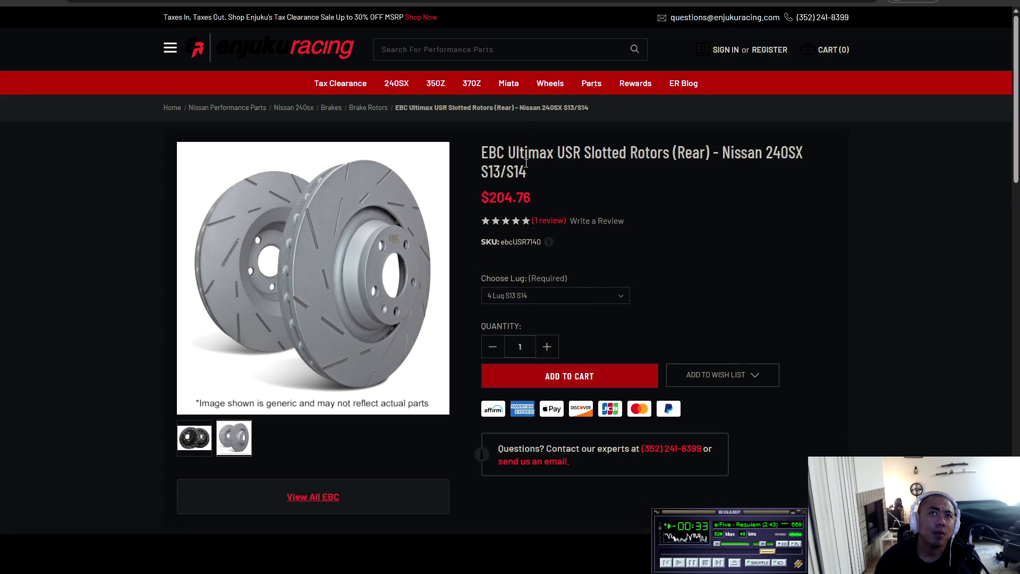
pyautogui.hotkey('alt', 'Left')
pyautogui.scroll(1, 602, 253)
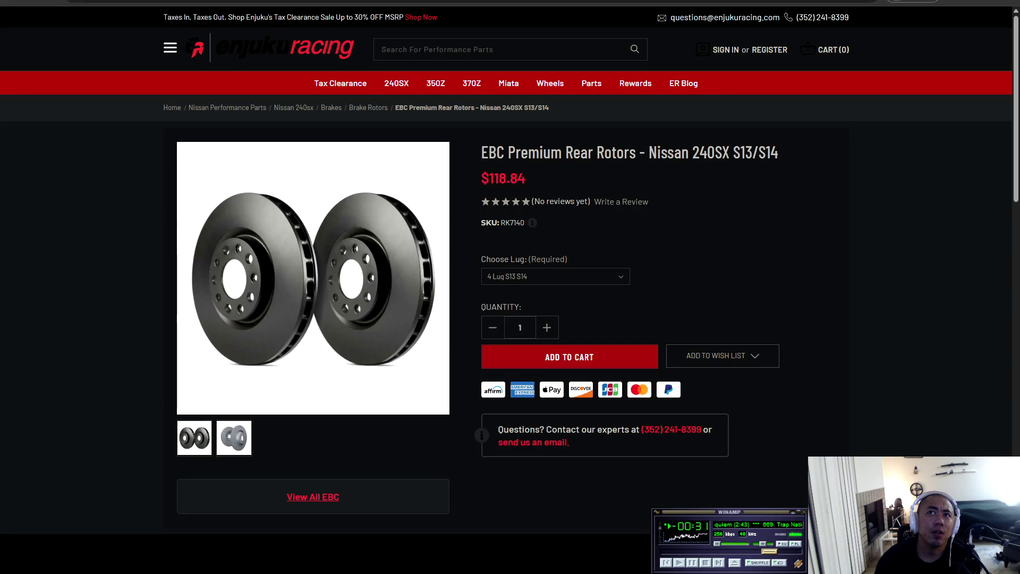
pyautogui.hotkey('alt', 'Left')
pyautogui.hotkey('alt', 'Right')
pyautogui.hotkey('alt', 'Right')
pyautogui.hotkey('alt', 'Left')
pyautogui.hotkey('alt', 'Right')
pyautogui.hotkey('alt', 'Left')
pyautogui.hotkey('alt', 'Right')
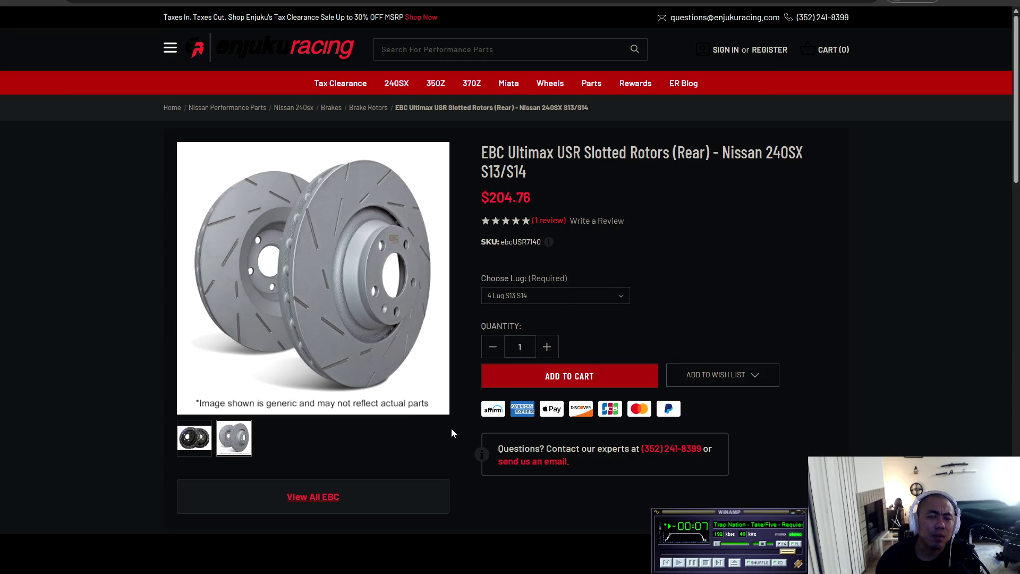
# - Add the EBC Ultimax USR Slotted Rear Rotors (4 Lug S13 S14, $204.76) to the cart
pyautogui.scroll(-4, 452, 429)
pyautogui.scroll(4, 452, 411)
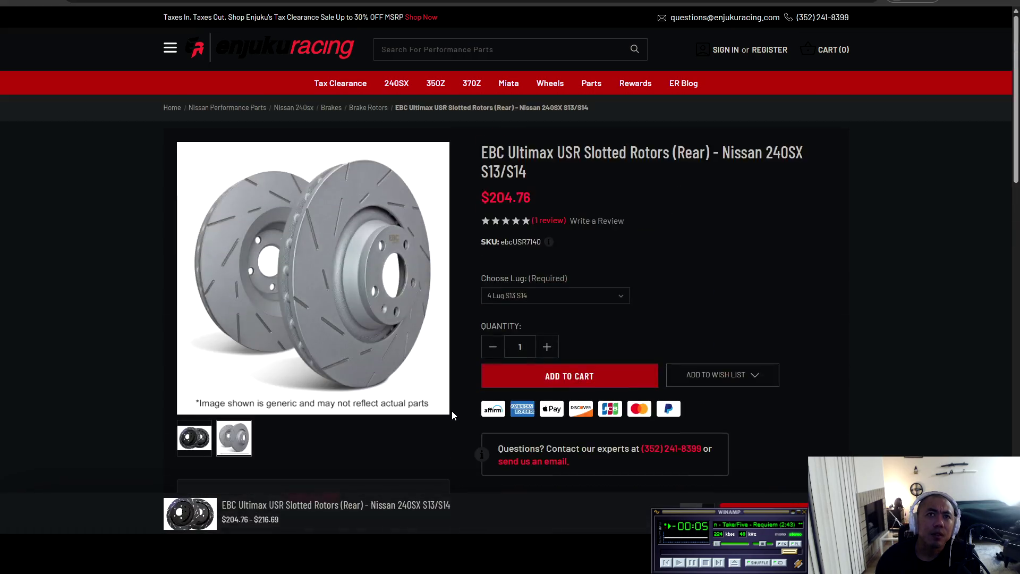
pyautogui.click(606, 382)
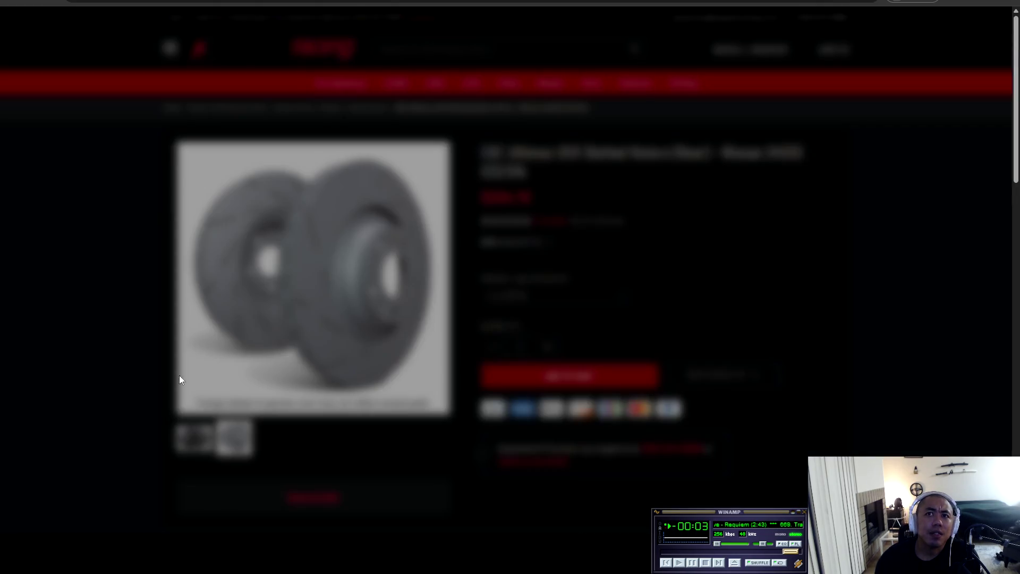
# - Close the cart summary and place the Notepad car parts list beside the store page
pyautogui.click(683, 267)
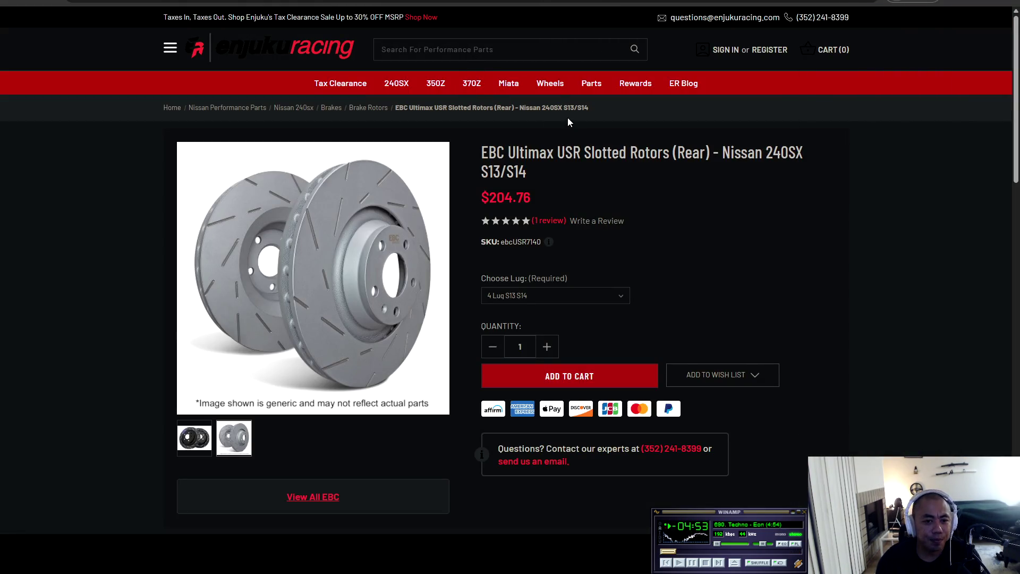
pyautogui.hotkey('alt', 'Tab')
pyautogui.moveTo(781, 149); pyautogui.dragTo(871, 147)
pyautogui.click(491, 182)
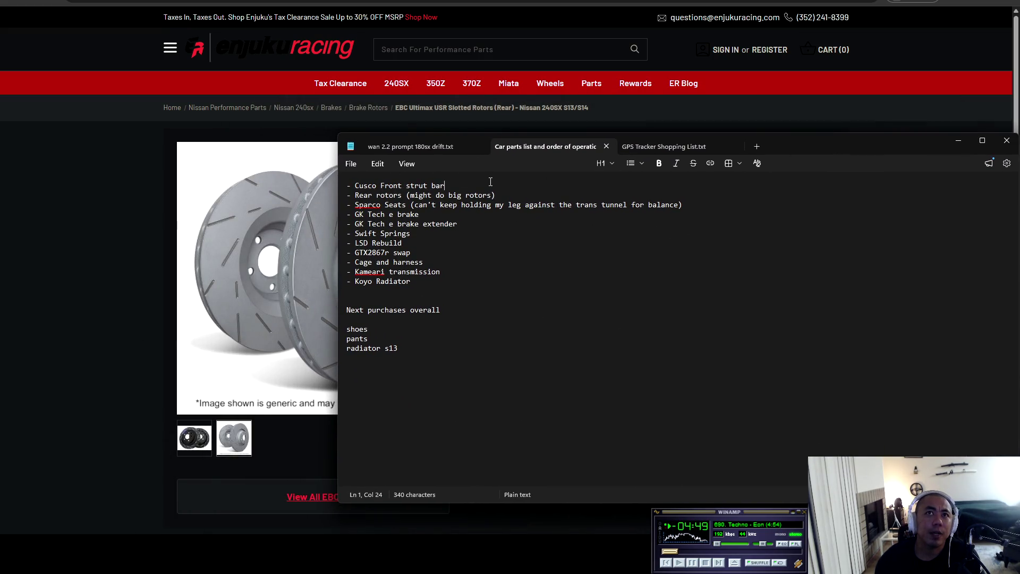
pyautogui.click(534, 202)
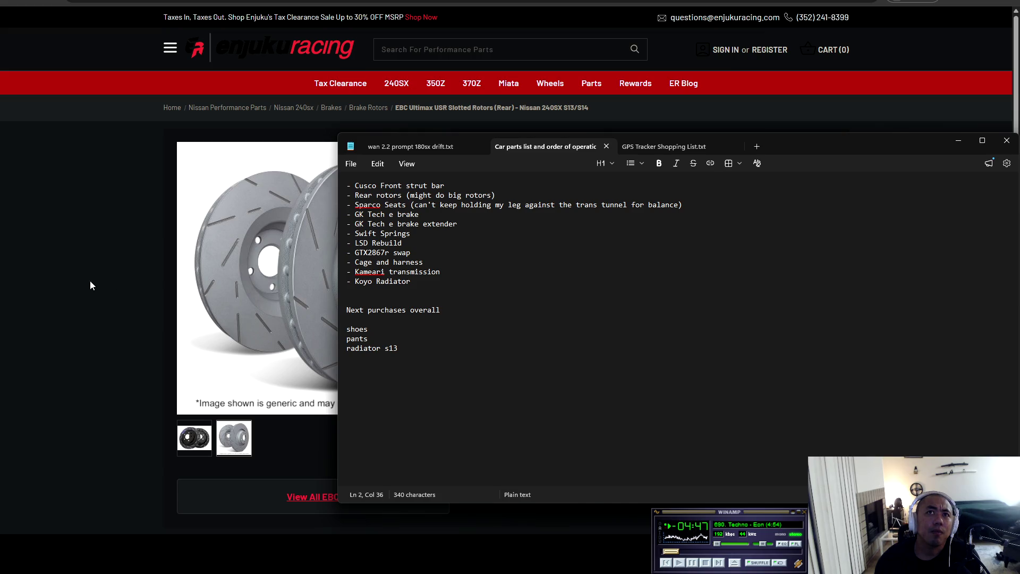
# - Search the store for 'gk tech extend' (8 GKtech results), then begin a new 'gk tech e' query
pyautogui.click(57, 279)
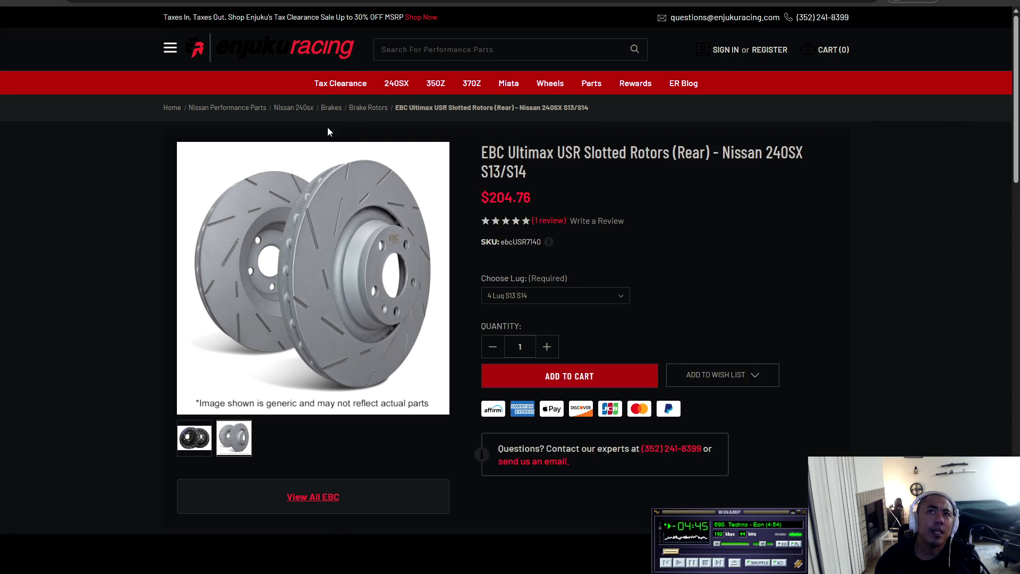
pyautogui.write('gk')
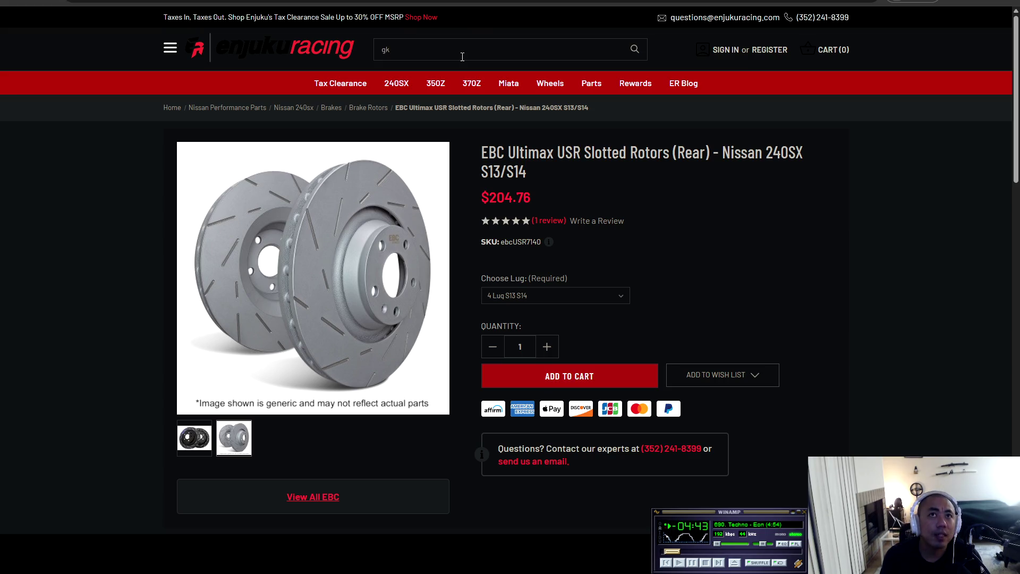
pyautogui.write(' tech extend')
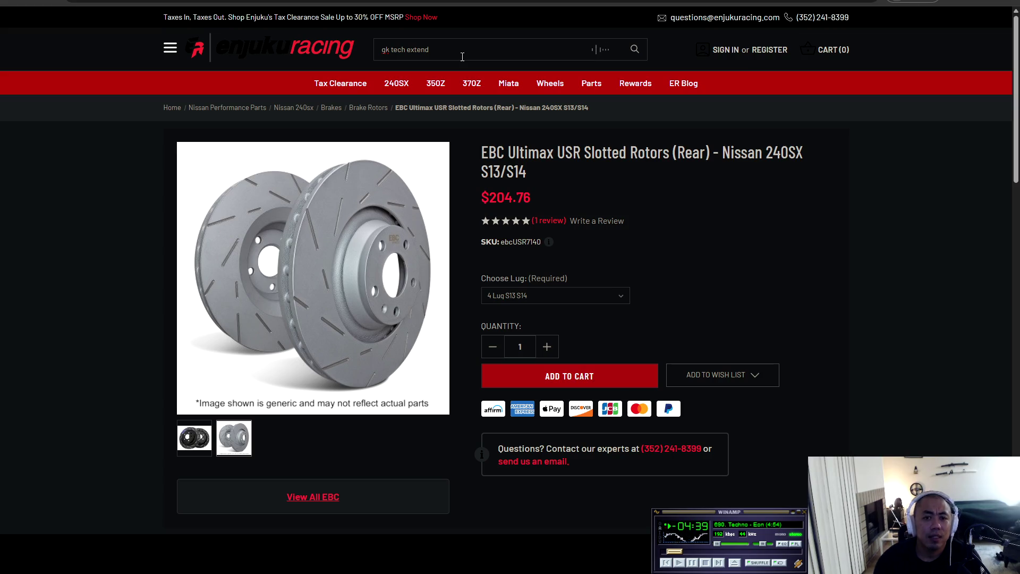
pyautogui.press('Return')
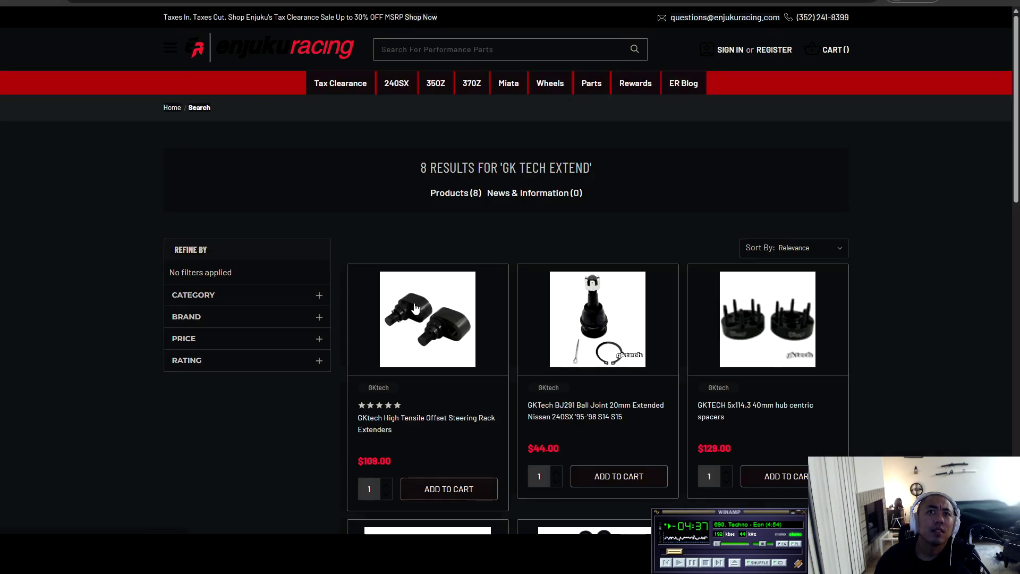
pyautogui.scroll(-10, 580, 321)
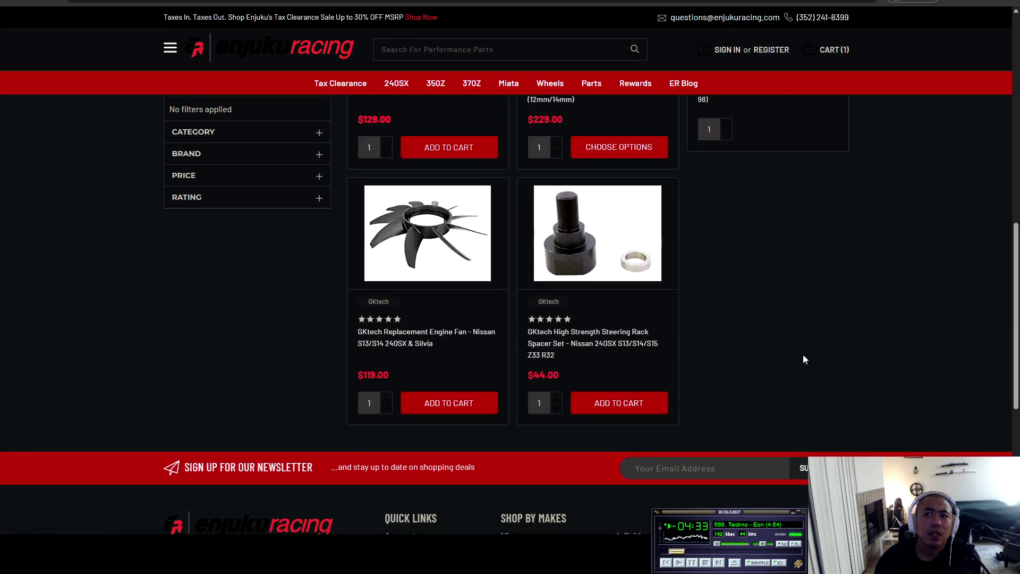
pyautogui.scroll(8, 812, 356)
pyautogui.scroll(2, 835, 382)
pyautogui.click(441, 49)
pyautogui.write('gk tech e')
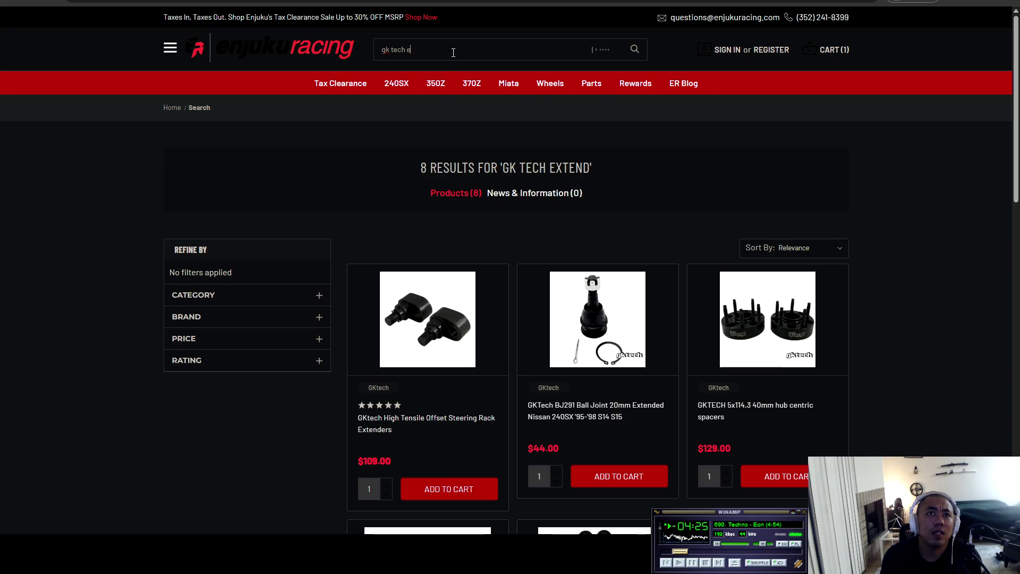
# - Search for 'gk tech e brake' (only two results), then open the Nissan 240SX category page
pyautogui.press('BackSpace')
pyautogui.press('BackSpace')
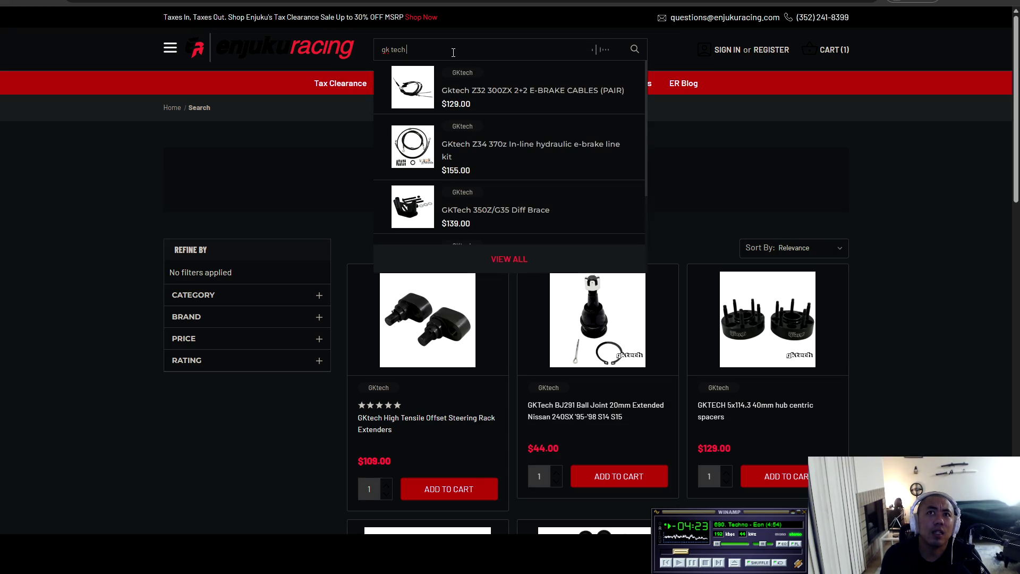
pyautogui.write(' e brake')
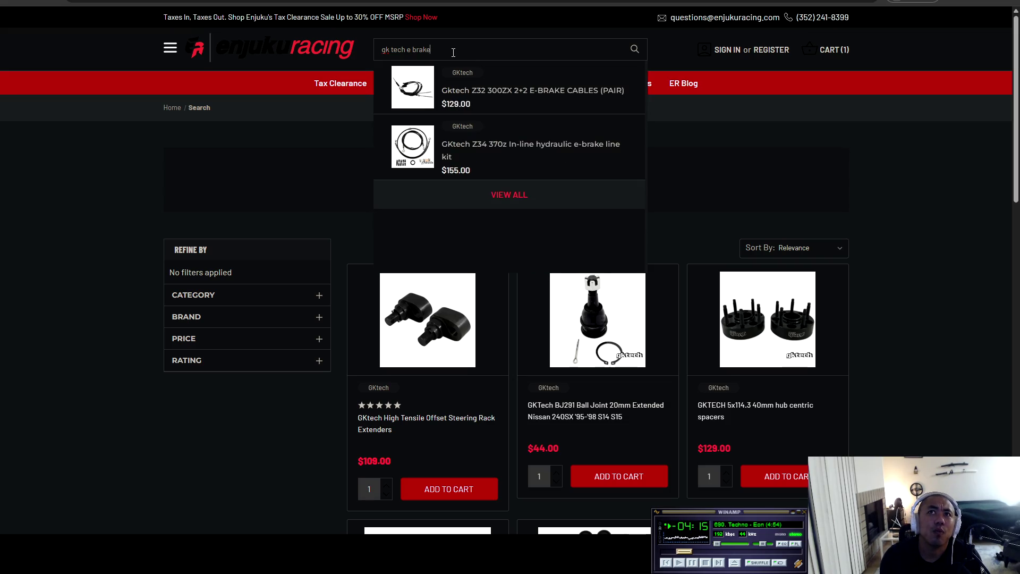
pyautogui.press('Return')
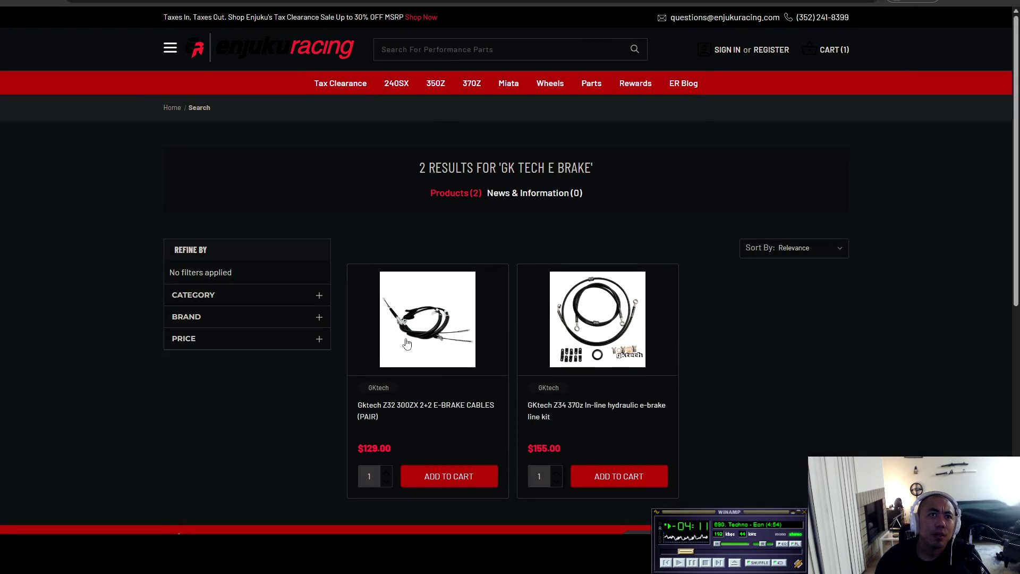
pyautogui.click(398, 87)
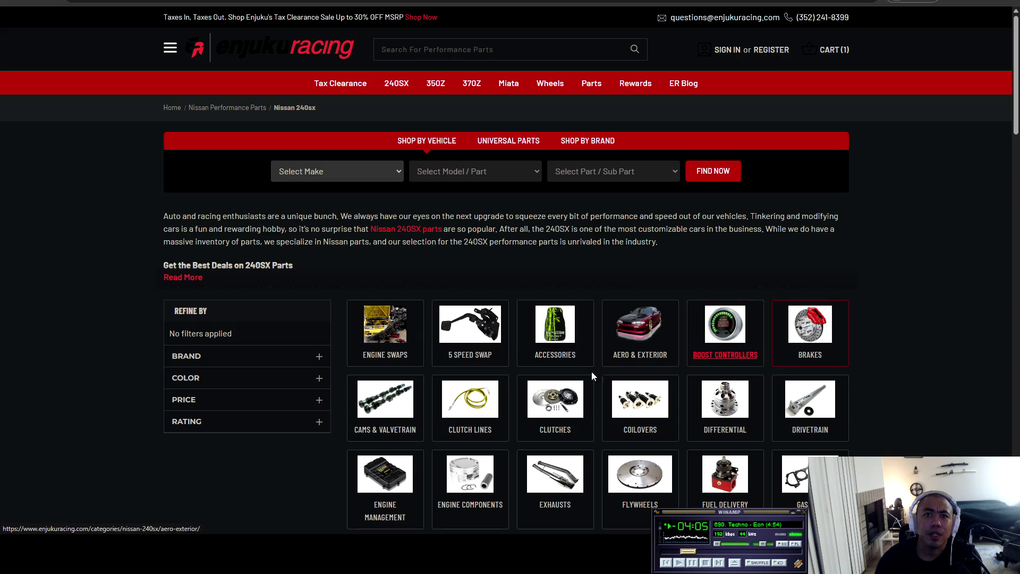
# - Go to the 240SX brake lines category, checking the car parts list along the way
pyautogui.click(785, 346)
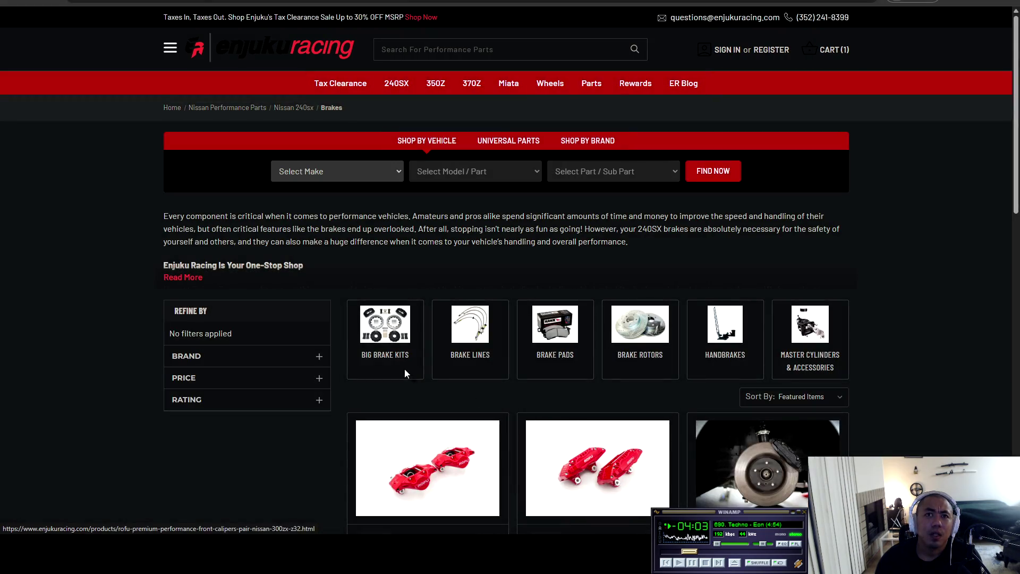
pyautogui.click(470, 339)
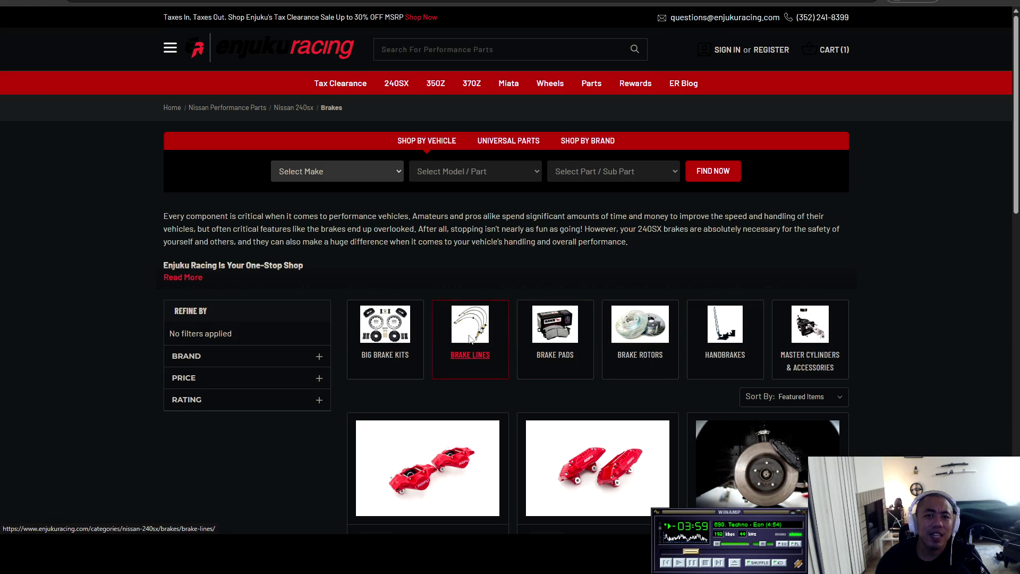
pyautogui.scroll(-4, 350, 361)
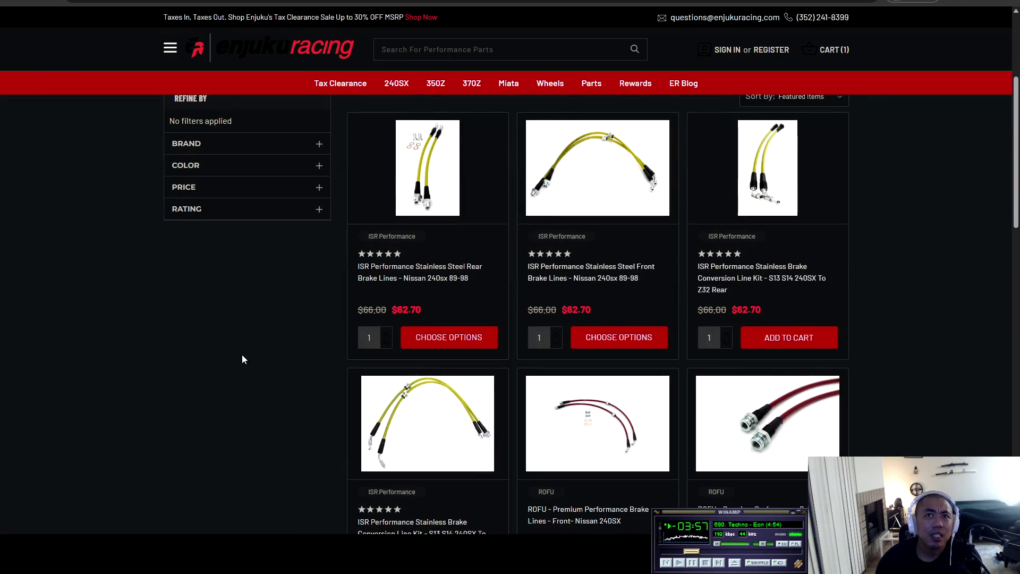
pyautogui.hotkey('alt', 'Tab')
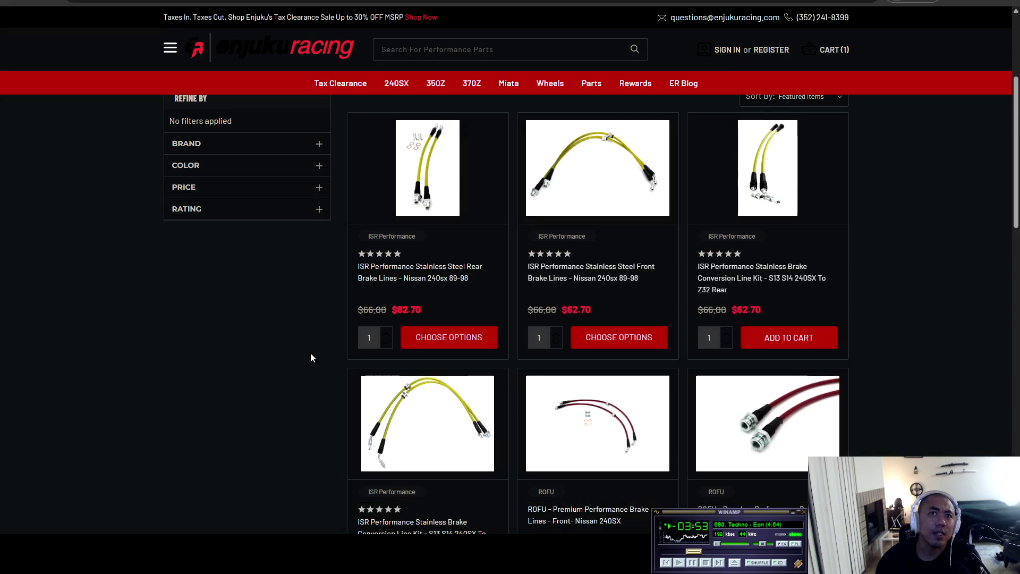
pyautogui.click(177, 365)
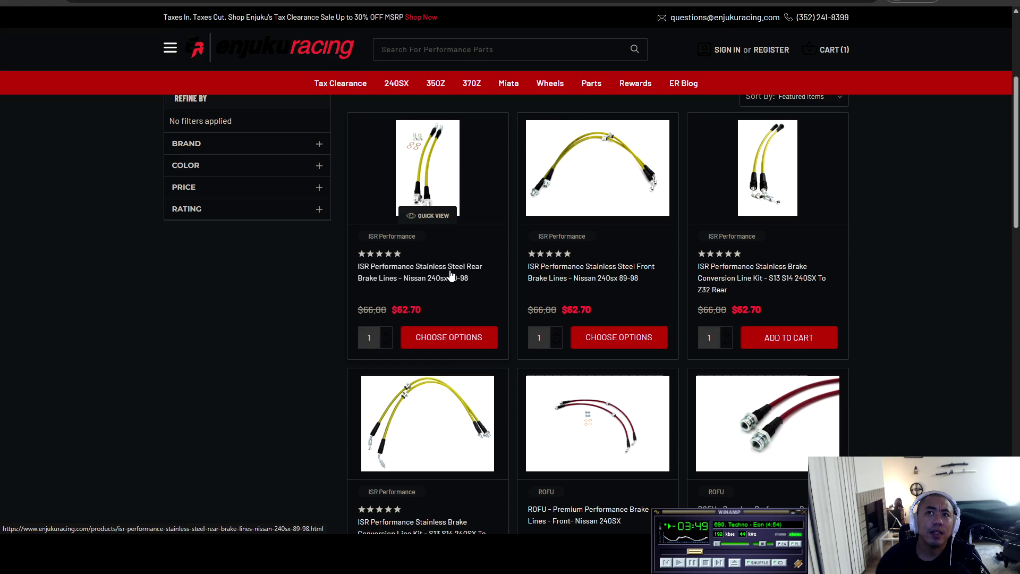
# - Add the S13 ISR Performance stainless steel rear brake lines ($62.70) to the cart
pyautogui.click(461, 346)
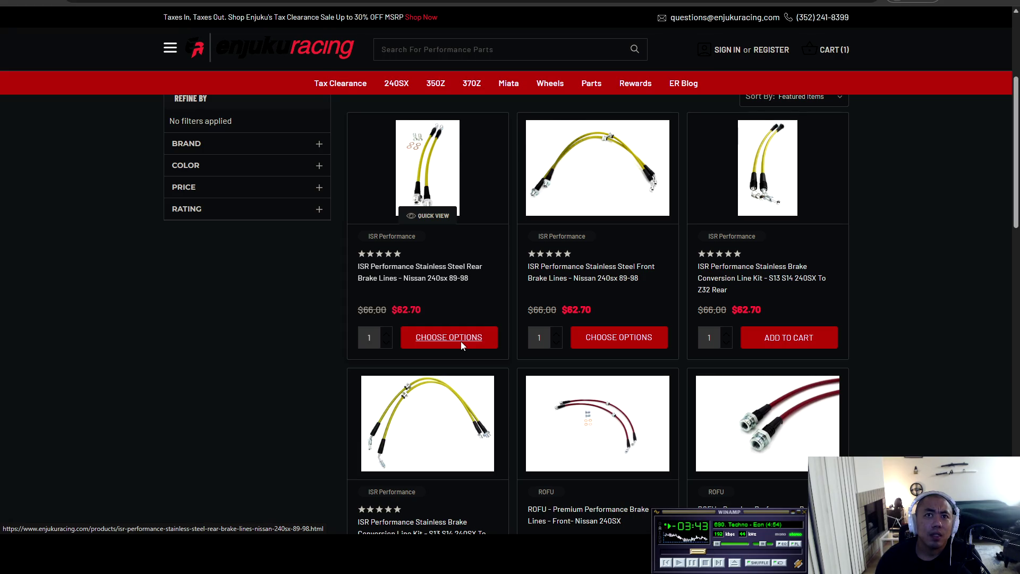
pyautogui.click(485, 307)
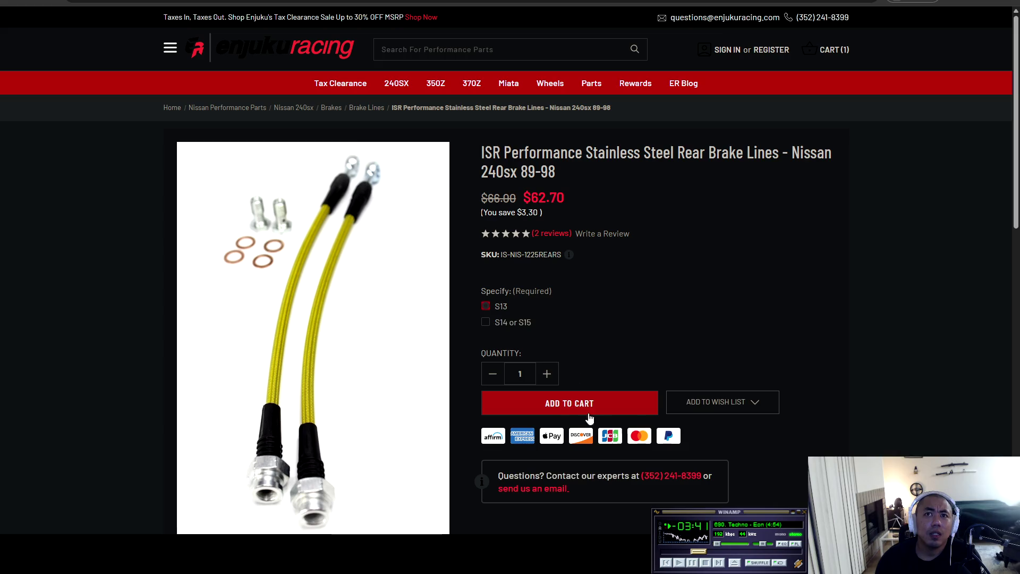
pyautogui.click(585, 403)
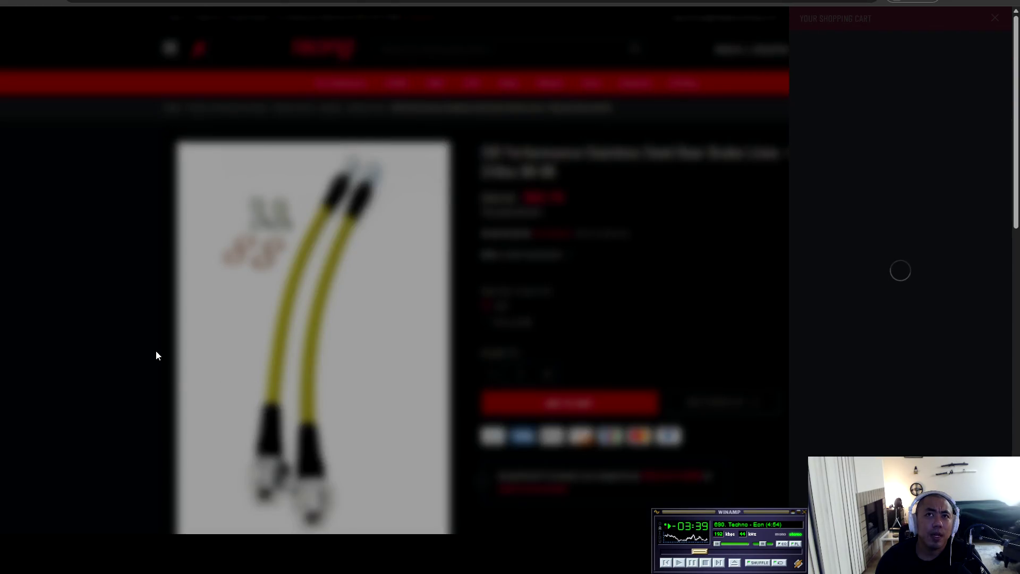
pyautogui.click(668, 317)
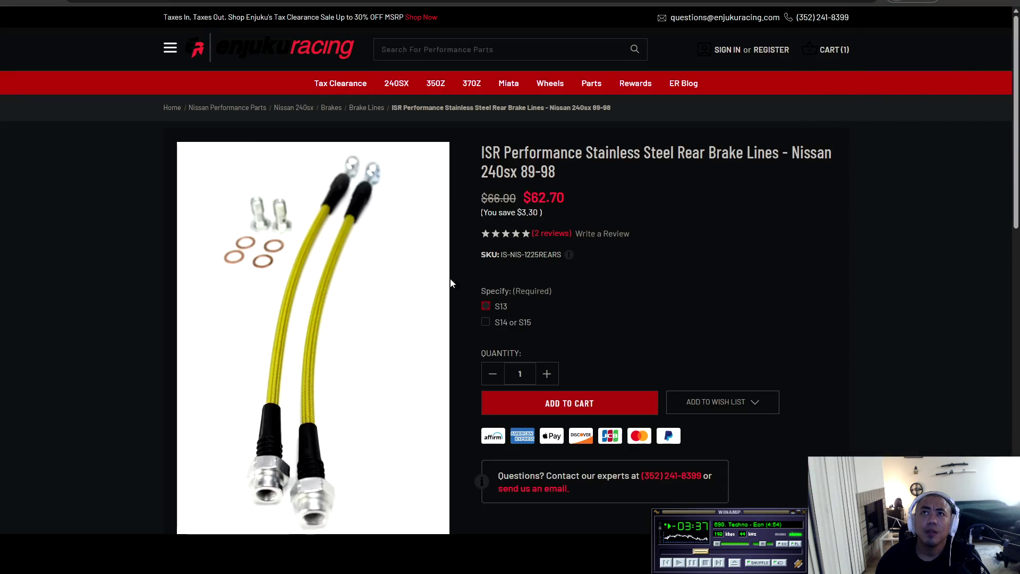
# - Search the store for 'cable' and browse to the Gktech S13 240sx e-brake Cables (Pair)
pyautogui.click(449, 51)
pyautogui.write('cable')
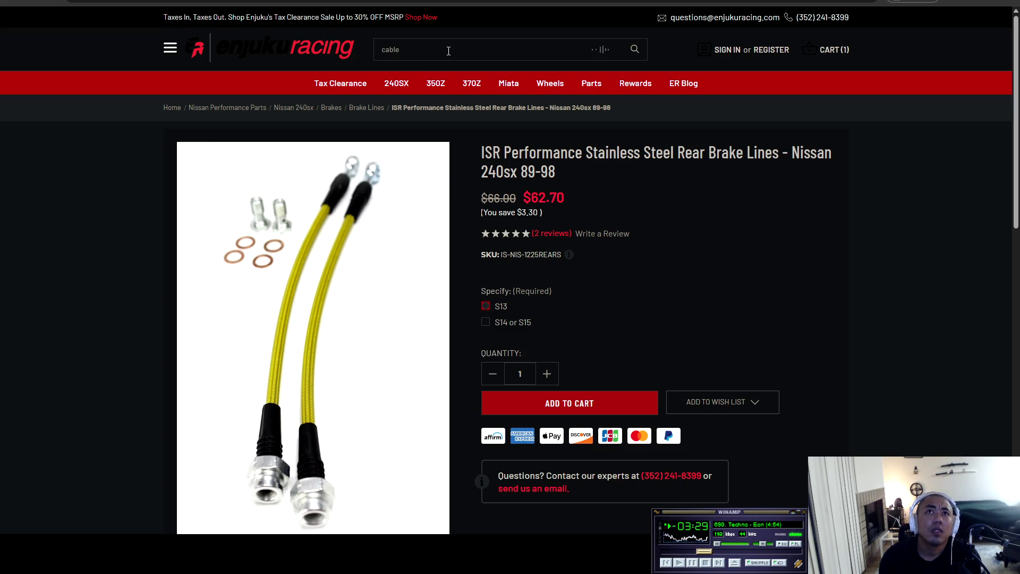
pyautogui.press('Return')
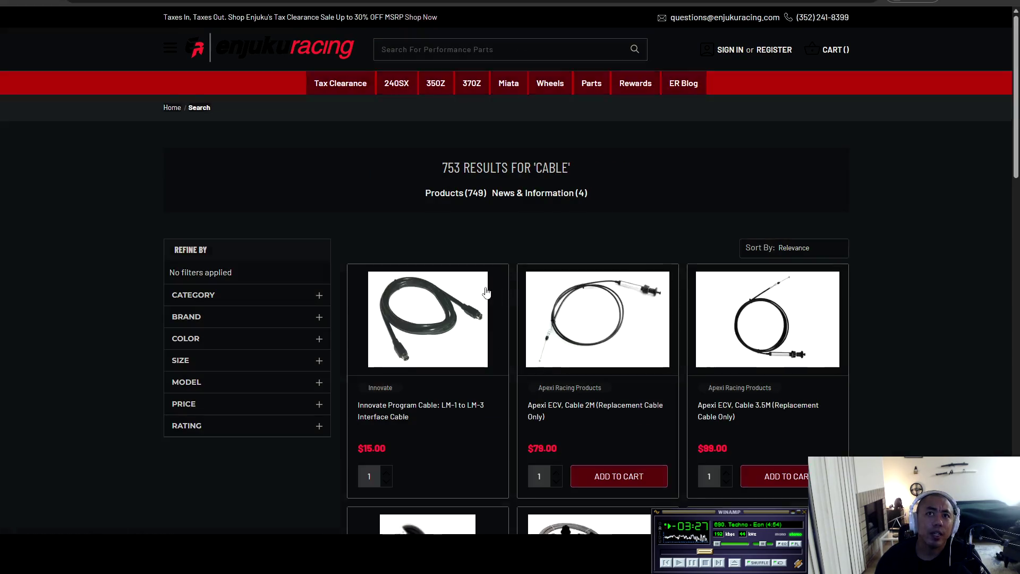
pyautogui.scroll(-3, 627, 430)
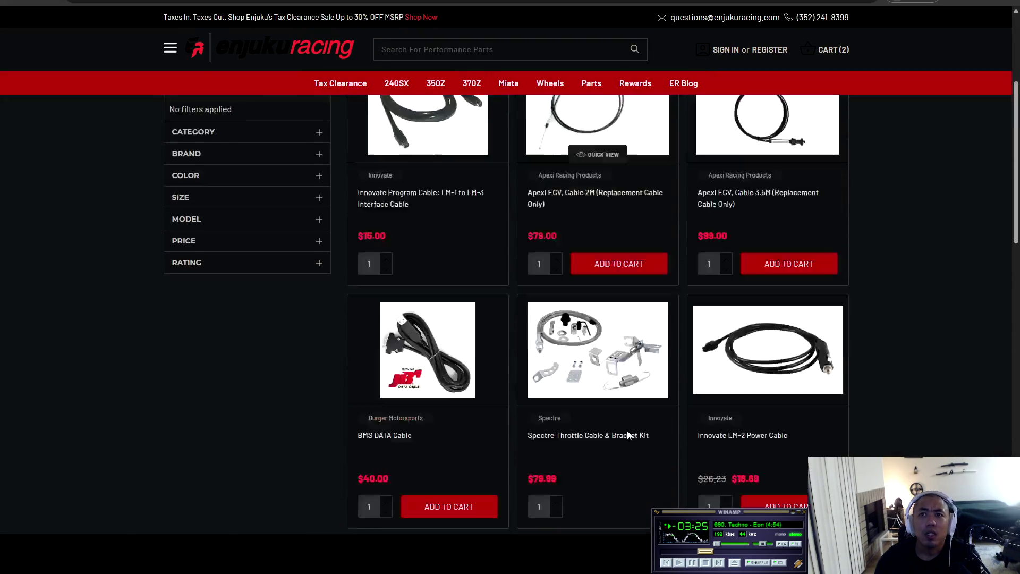
pyautogui.scroll(2, 627, 434)
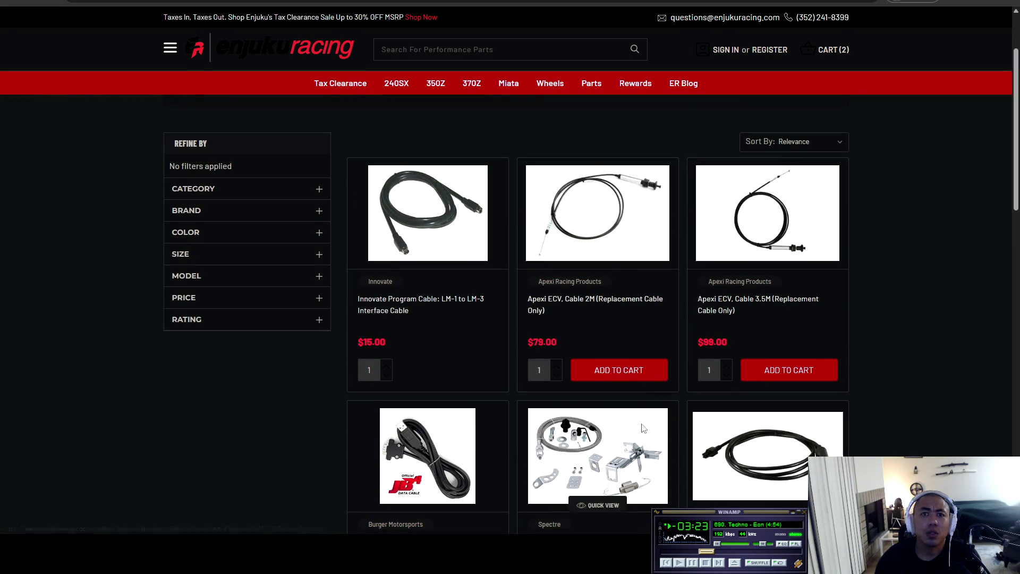
pyautogui.scroll(-3, 644, 428)
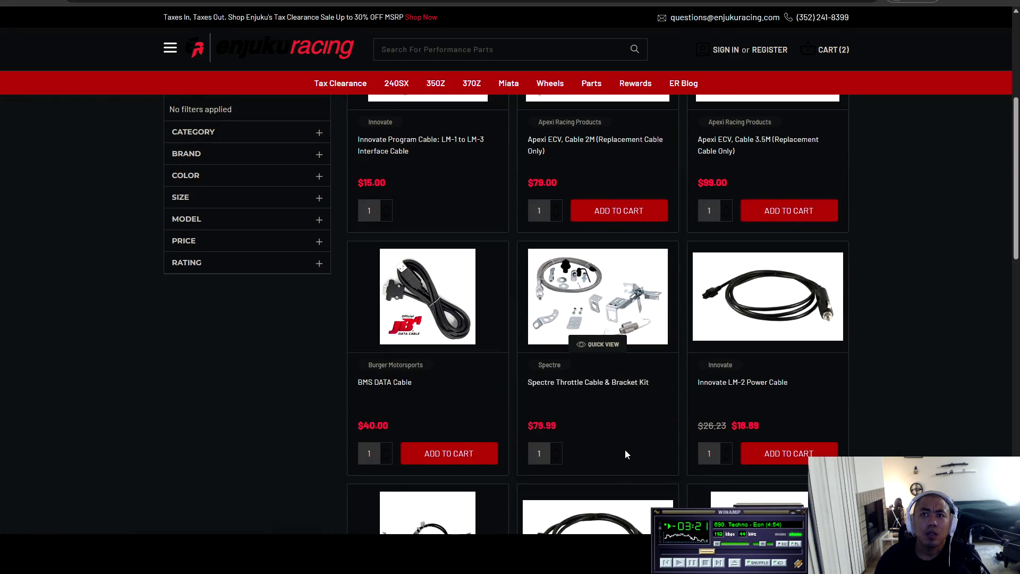
pyautogui.scroll(-9, 640, 434)
pyautogui.scroll(4, 643, 435)
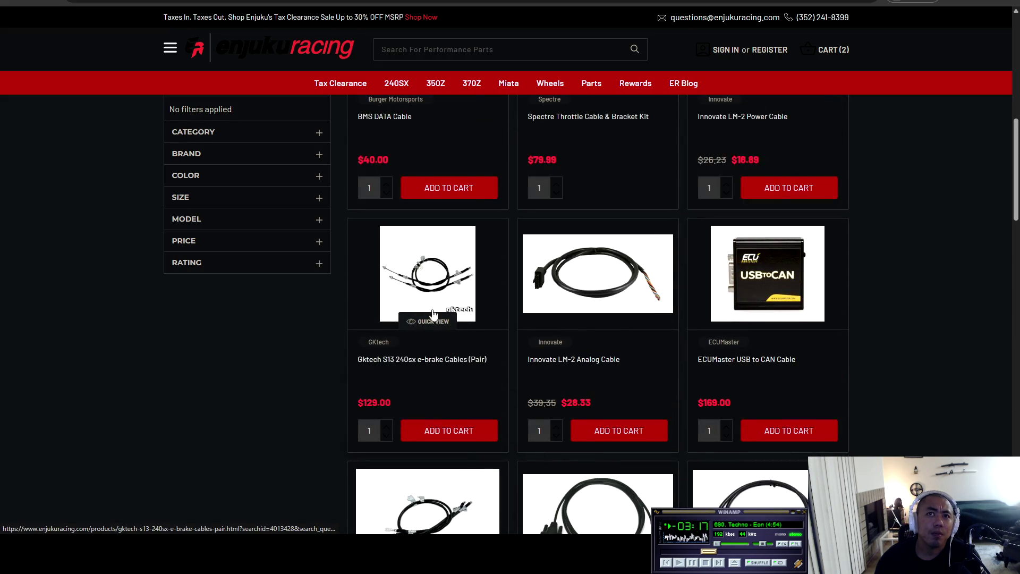
pyautogui.scroll(-2, 435, 277)
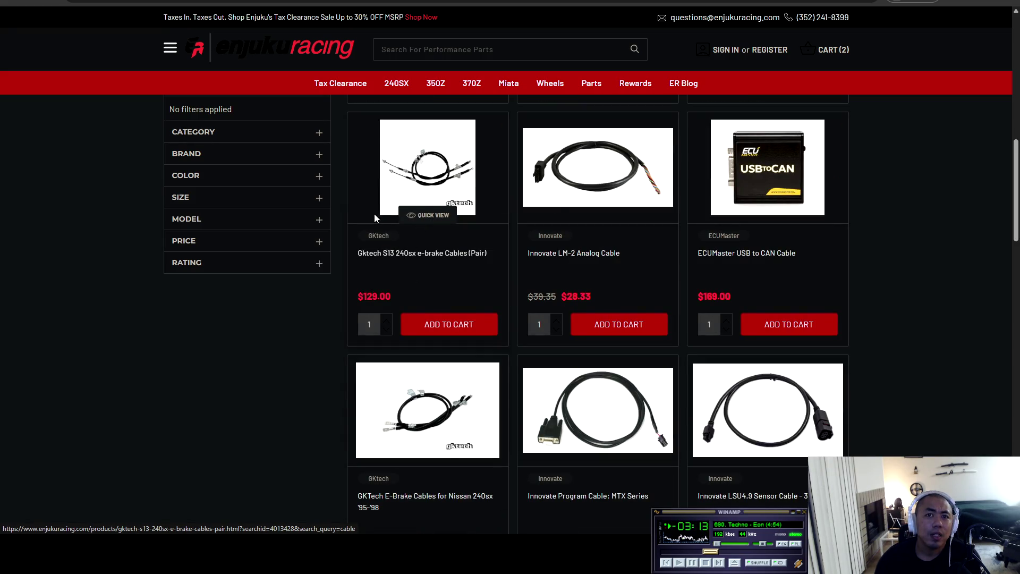
pyautogui.scroll(-5, 425, 264)
pyautogui.scroll(6, 425, 264)
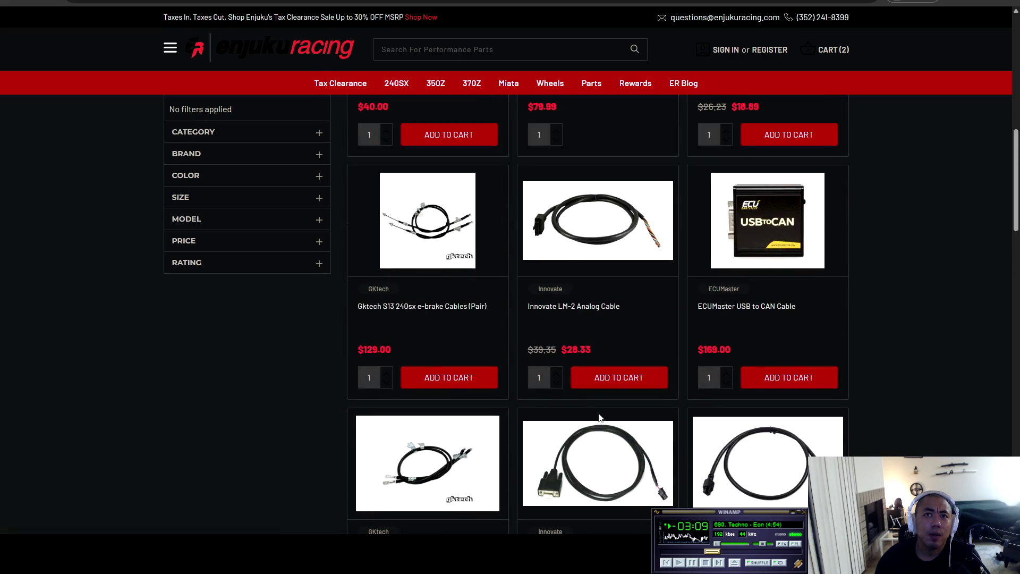
pyautogui.scroll(-7, 478, 412)
pyautogui.scroll(-5, 556, 413)
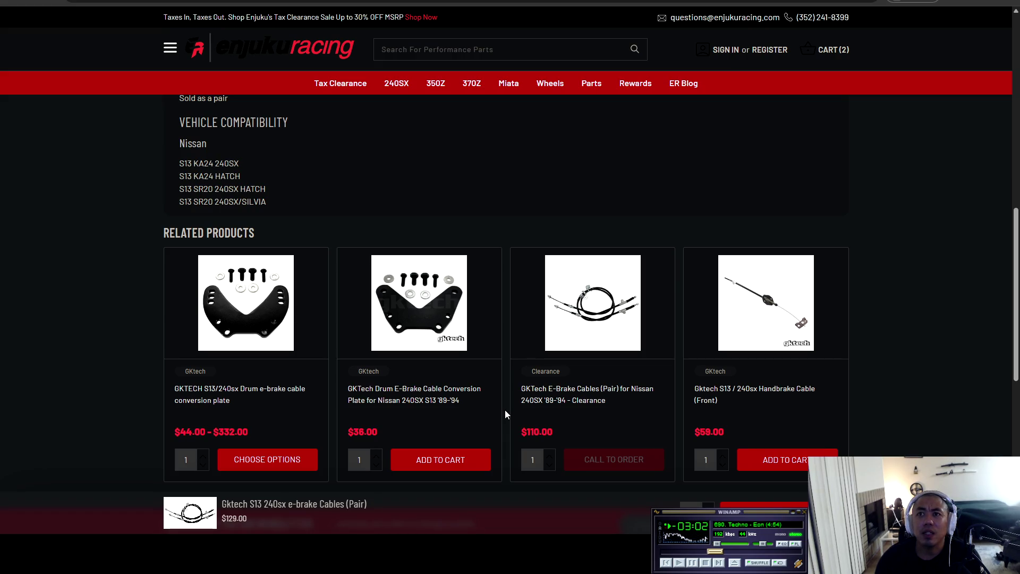
pyautogui.scroll(12, 505, 415)
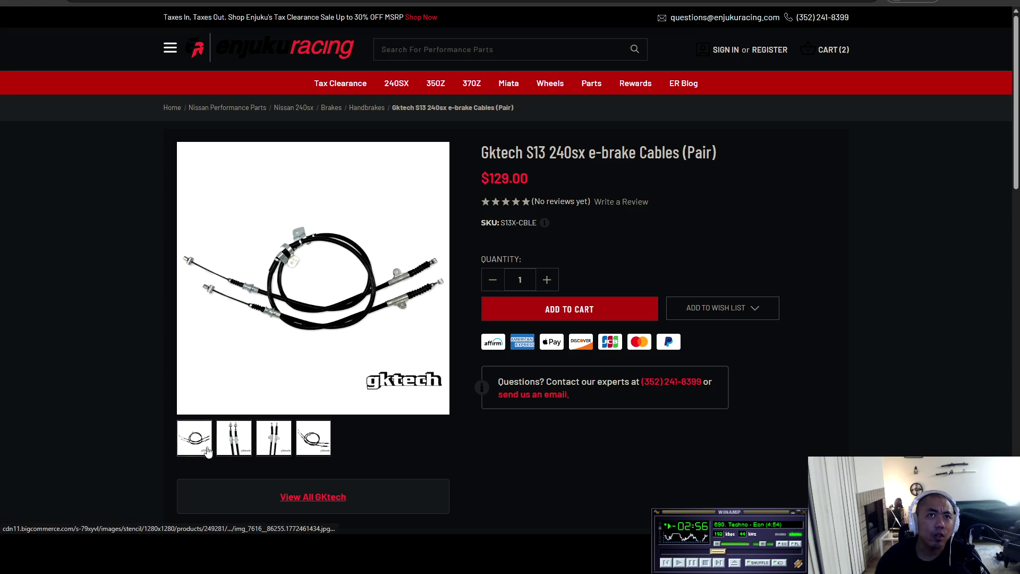
# - Add the Gktech e-brake cable pair to the cart ($396.46 total) and open the $59.00 front handbrake cable
pyautogui.click(573, 309)
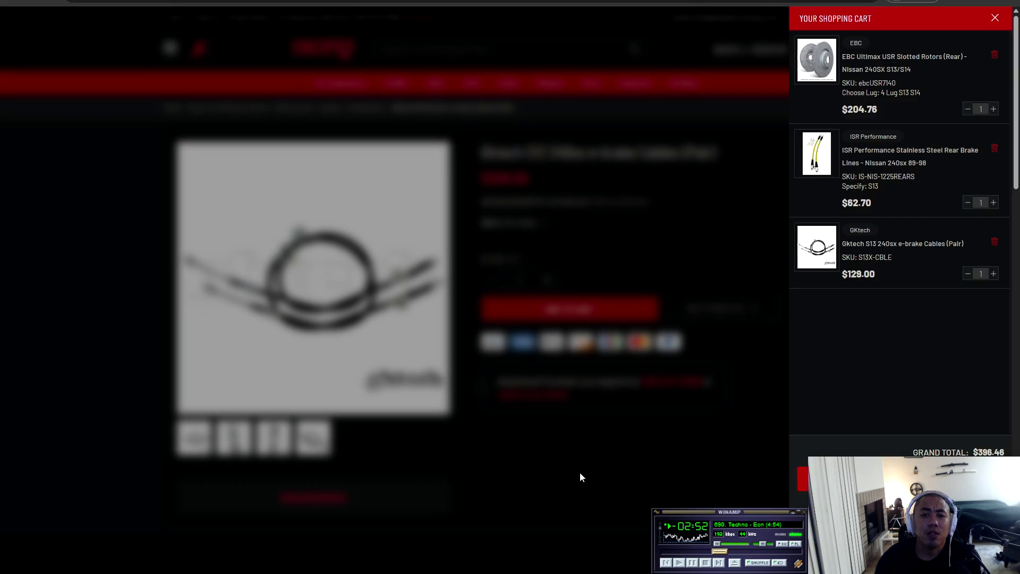
pyautogui.click(578, 474)
pyautogui.scroll(-5, 584, 451)
pyautogui.scroll(-6, 599, 433)
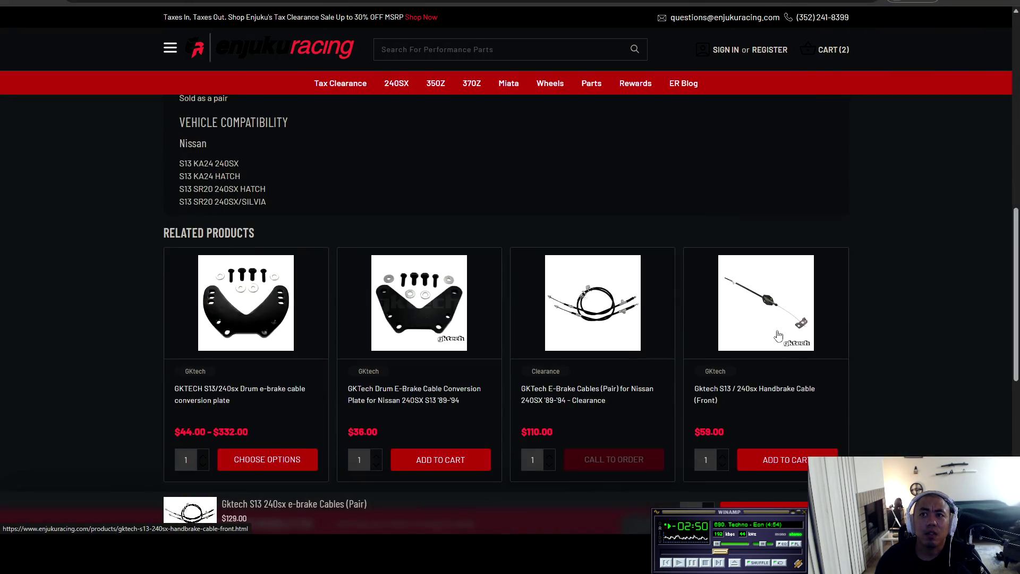
pyautogui.scroll(5, 743, 326)
pyautogui.scroll(-4, 749, 415)
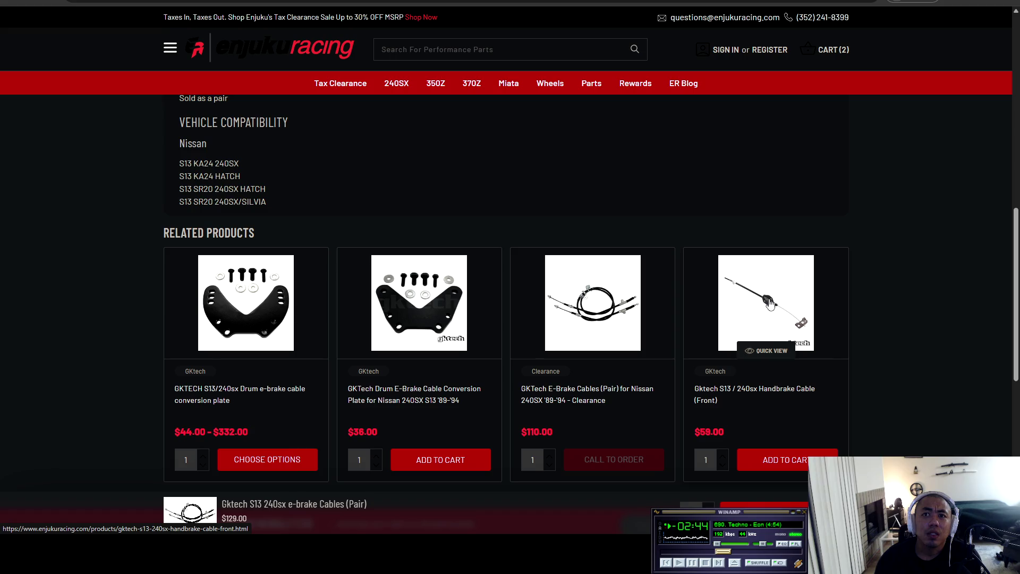
pyautogui.click(767, 348)
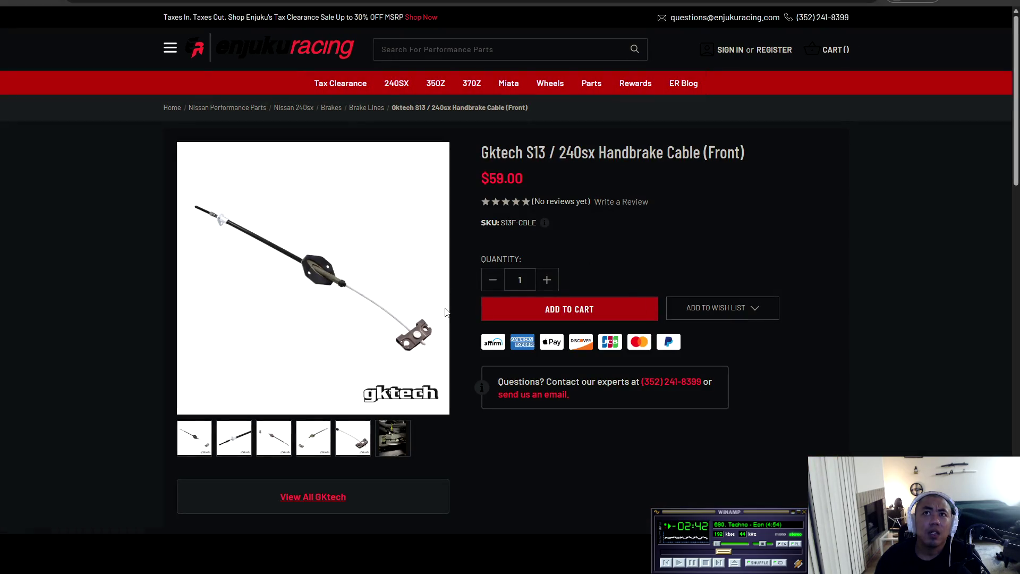
# - Review the Gktech S13 front handbrake cable details and its installed and plain photos
pyautogui.scroll(-1, 510, 310)
pyautogui.scroll(1, 414, 310)
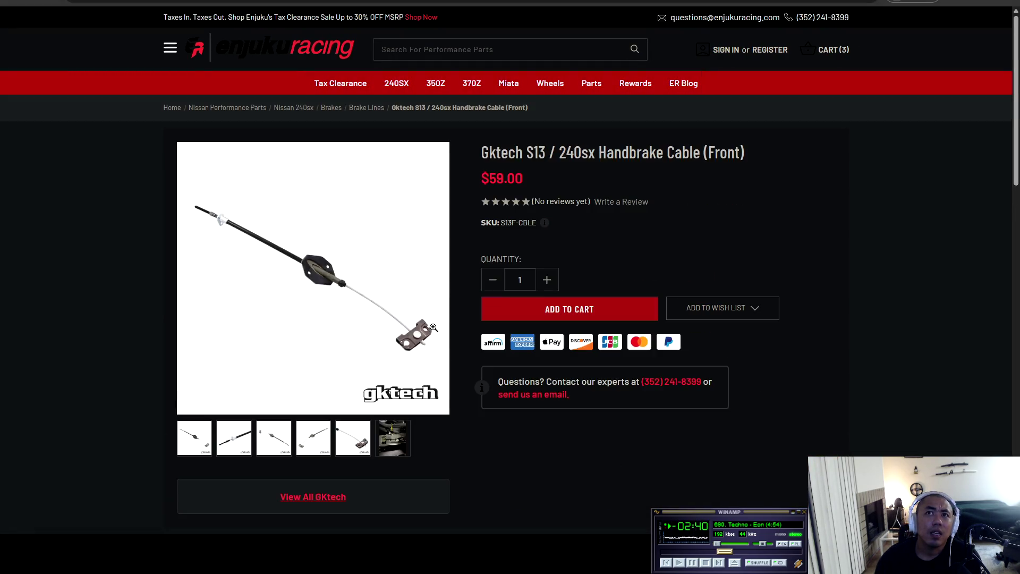
pyautogui.scroll(-5, 372, 340)
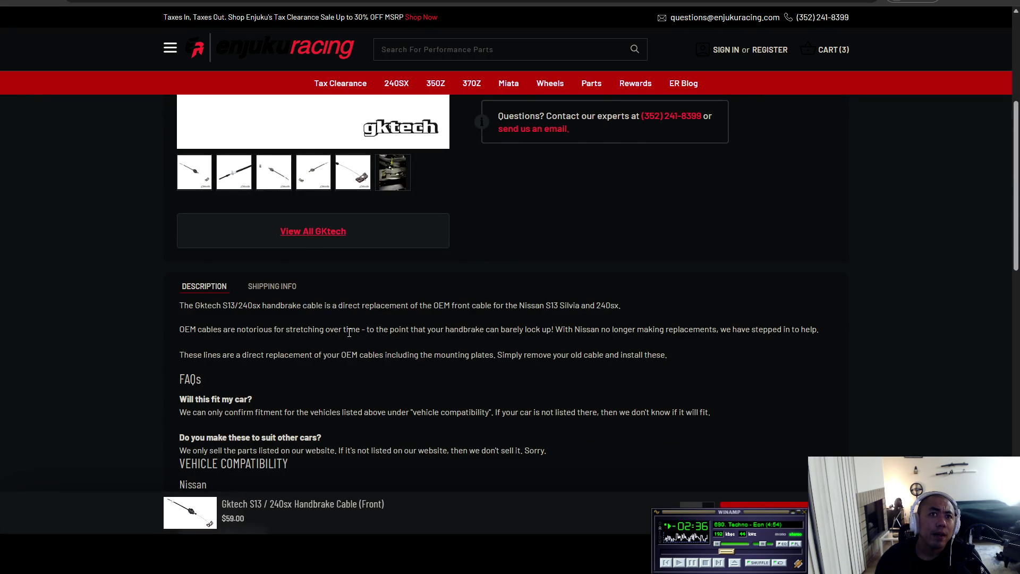
pyautogui.scroll(-1, 286, 361)
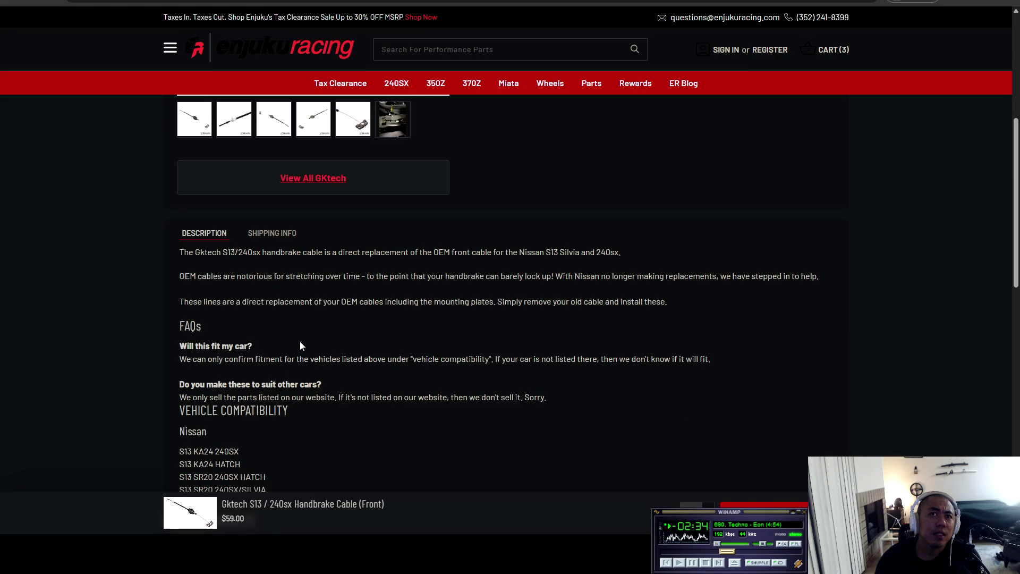
pyautogui.scroll(5, 301, 346)
pyautogui.click(393, 383)
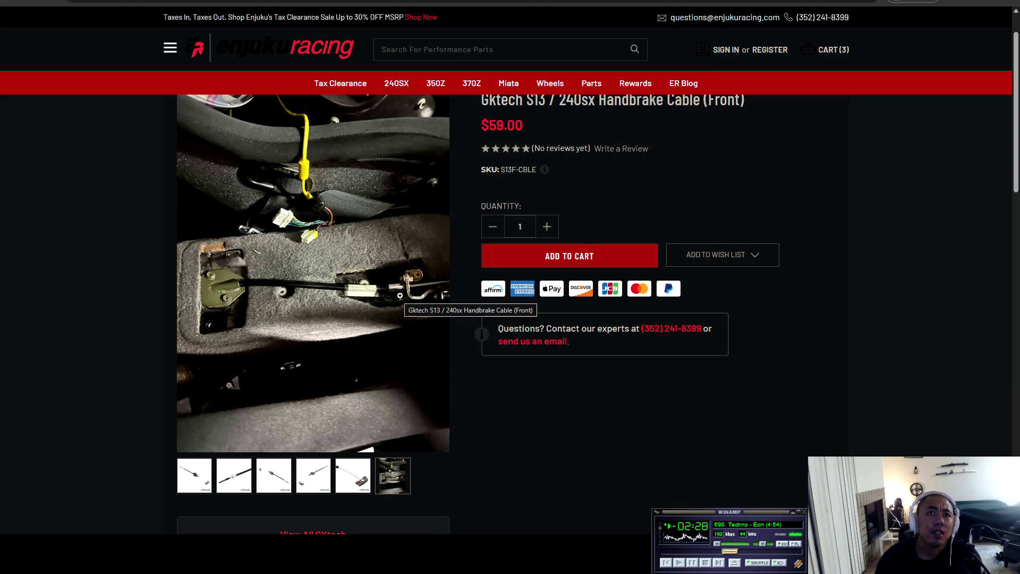
pyautogui.scroll(-3, 585, 436)
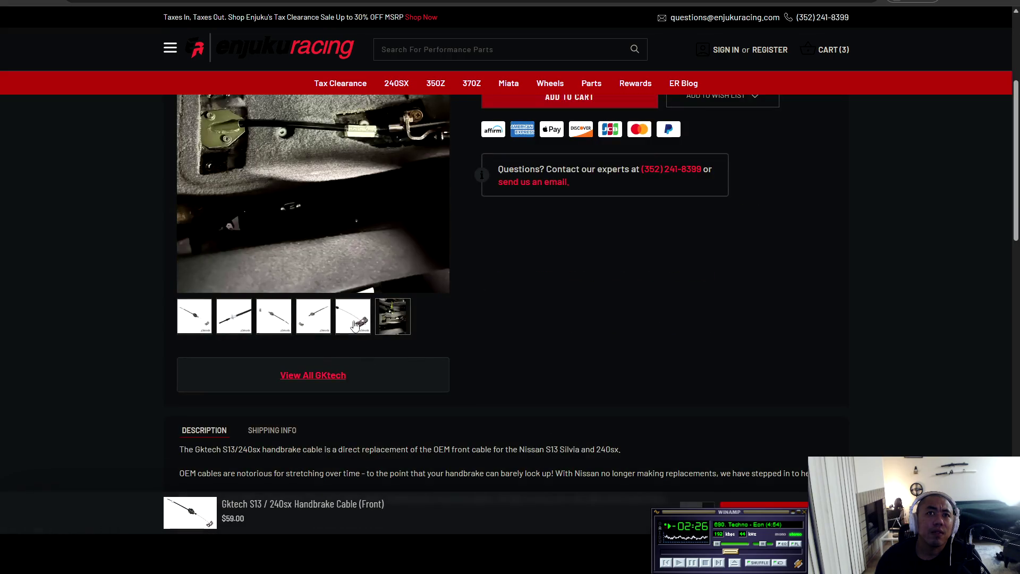
pyautogui.click(206, 327)
pyautogui.scroll(4, 425, 352)
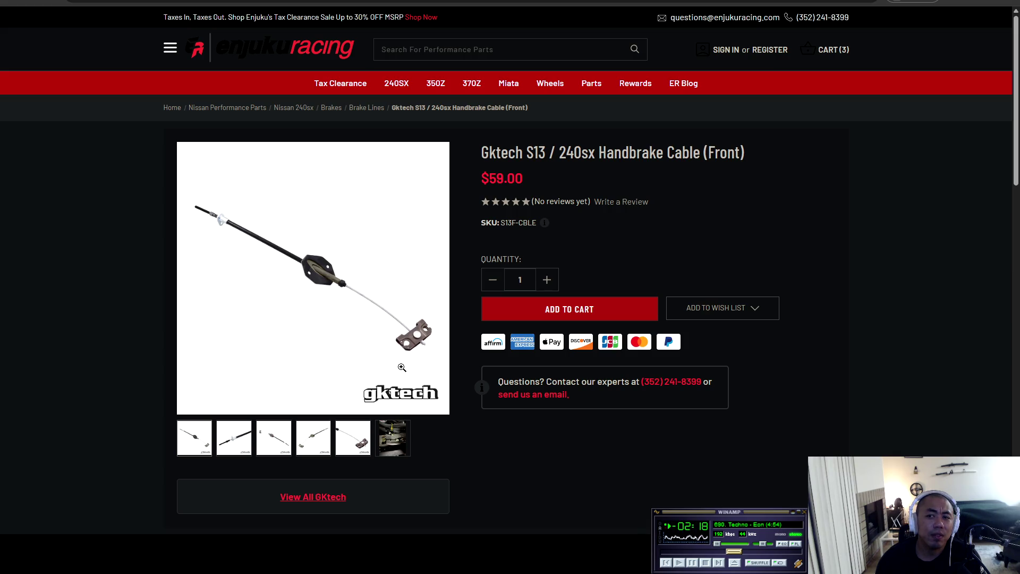
# - Add the $59.00 Gktech S13 / 240sx Handbrake Cable (Front) to the cart
pyautogui.click(574, 322)
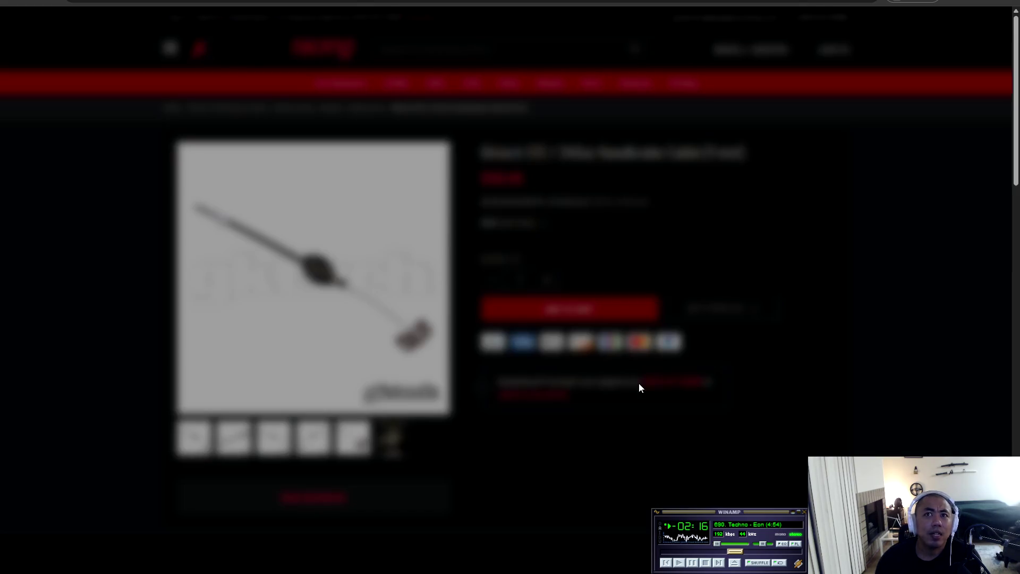
pyautogui.click(604, 468)
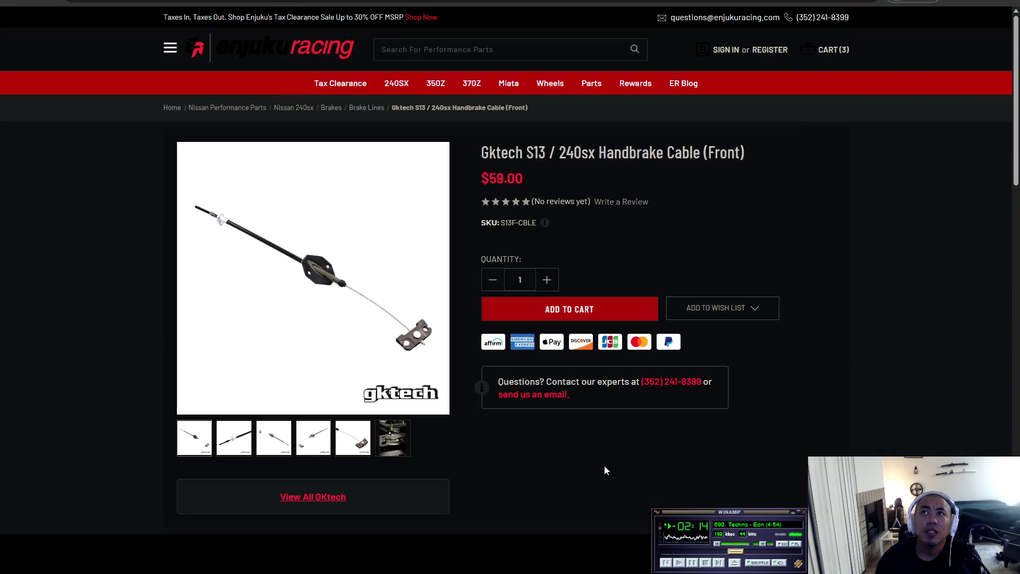
pyautogui.scroll(-15, 569, 442)
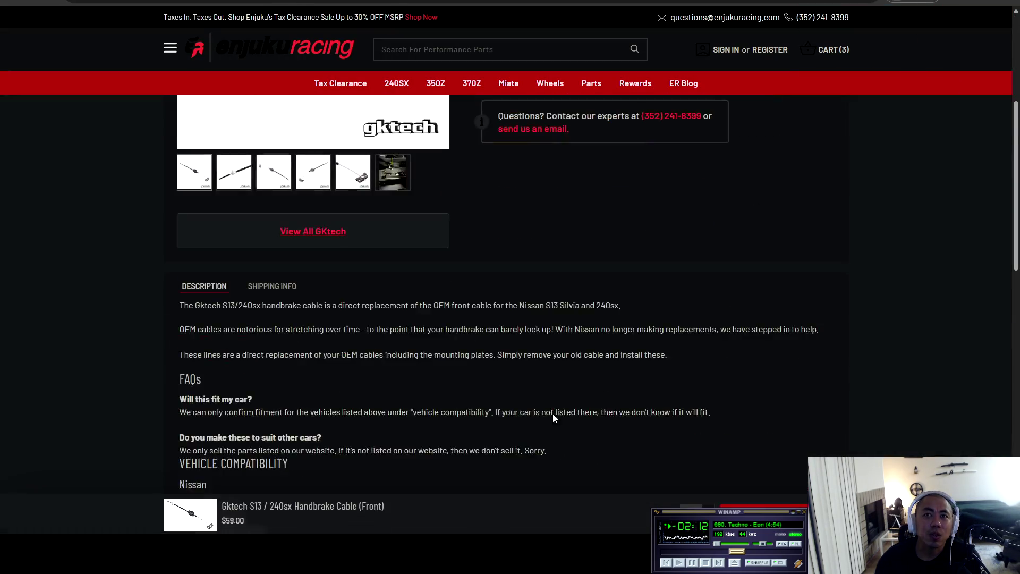
pyautogui.scroll(4, 551, 412)
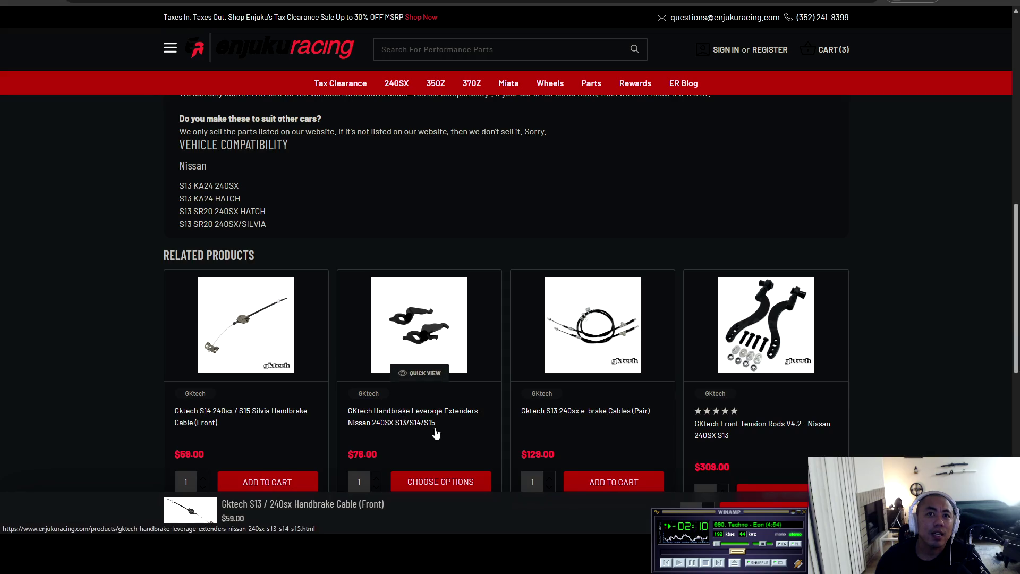
# - Add the S13 GKtech Handbrake Leverage Extenders ($76.00) to the cart, then return to 240SX brakes
pyautogui.click(443, 487)
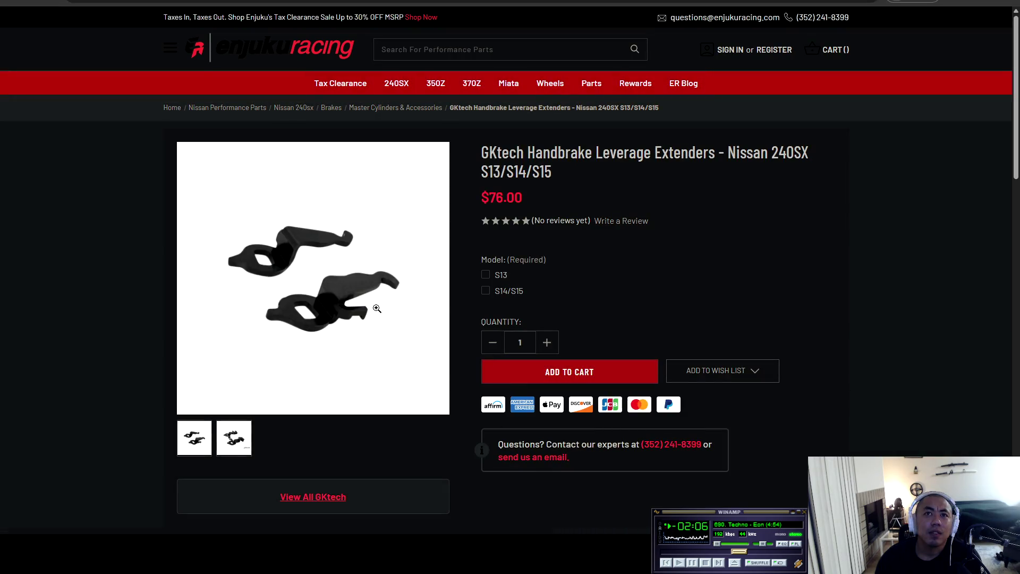
pyautogui.click(486, 274)
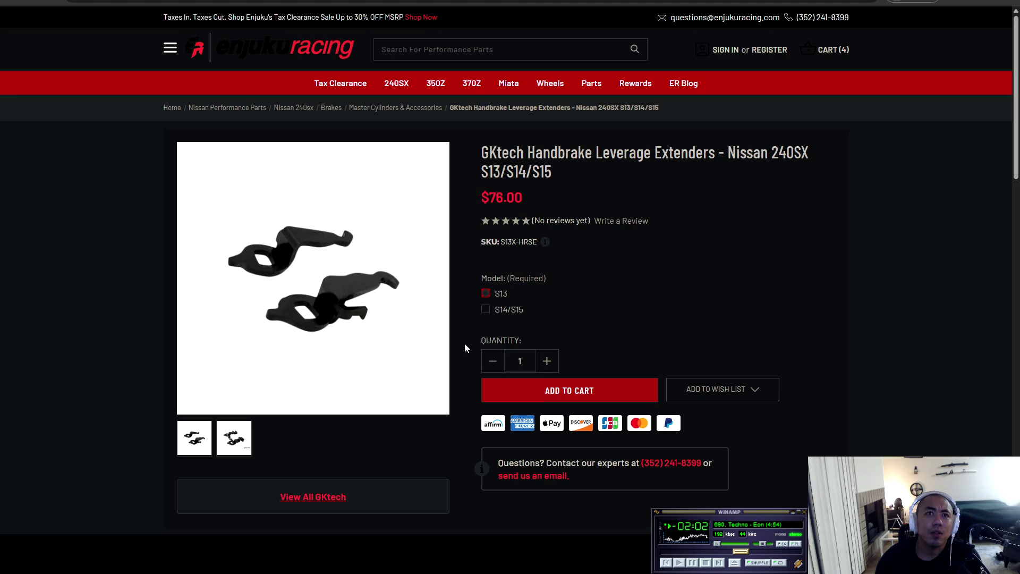
pyautogui.scroll(-4, 464, 343)
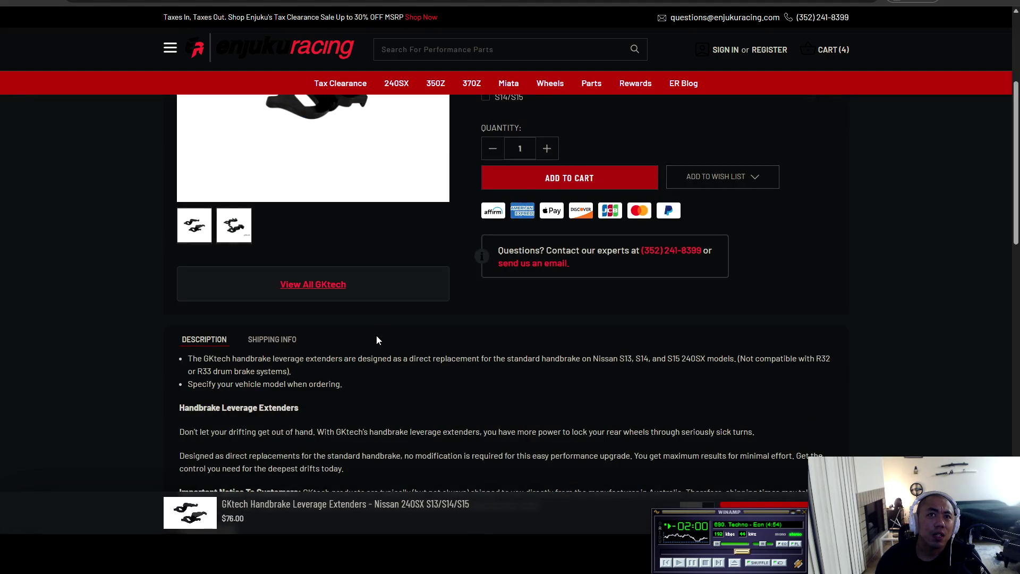
pyautogui.scroll(-2, 380, 335)
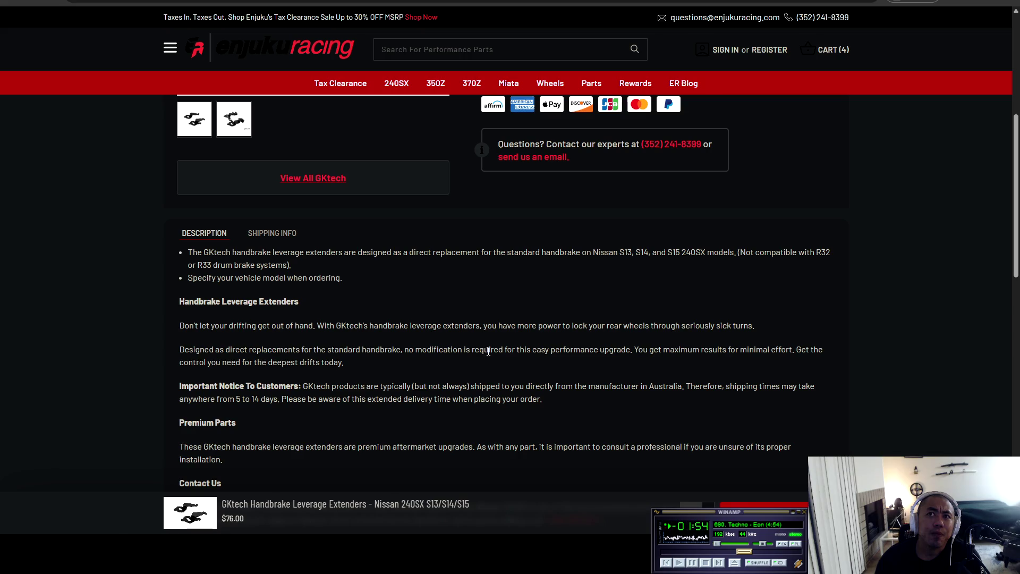
pyautogui.scroll(-2, 467, 367)
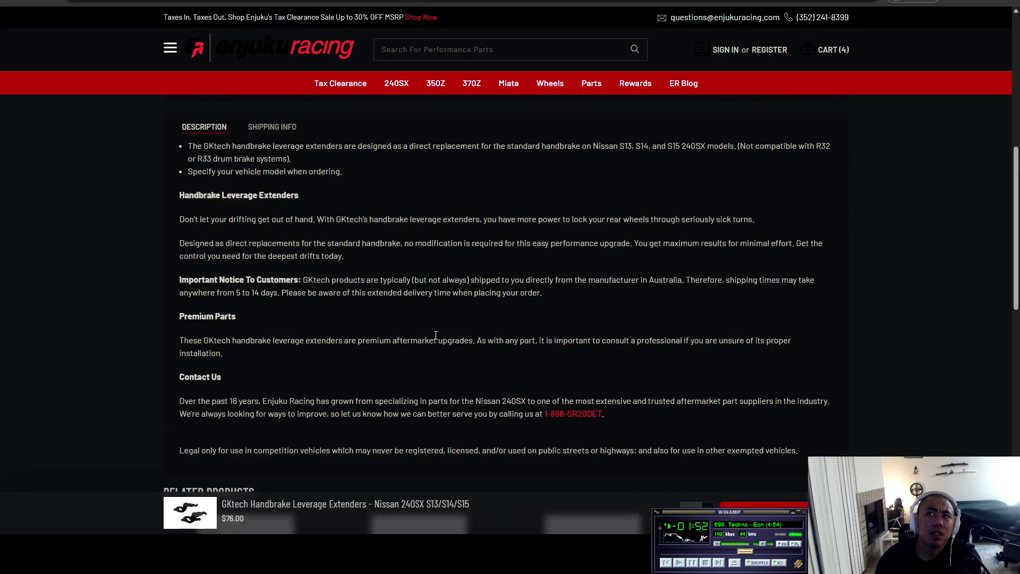
pyautogui.scroll(-3, 433, 335)
pyautogui.scroll(-2, 486, 325)
pyautogui.scroll(15, 487, 325)
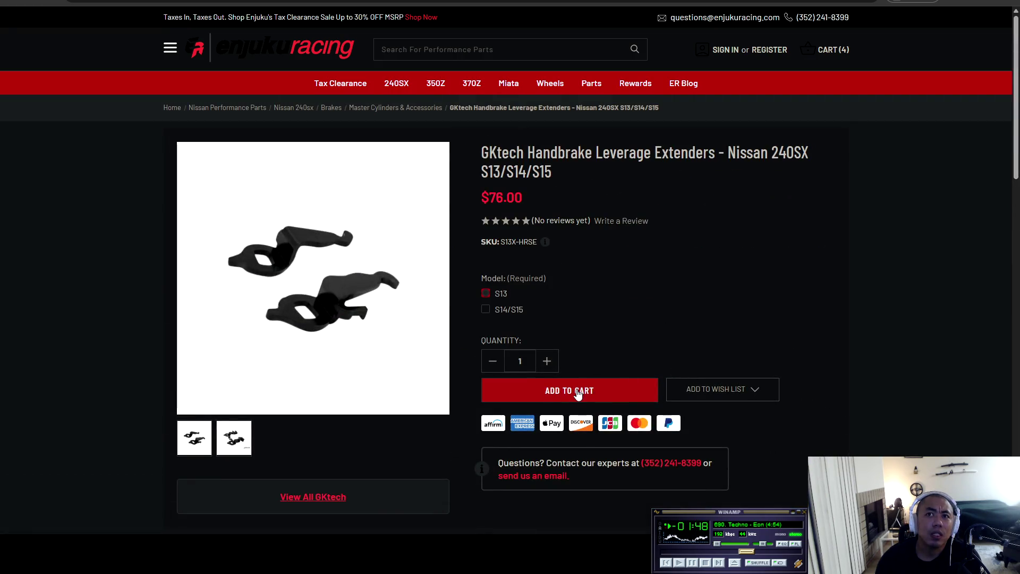
pyautogui.click(578, 393)
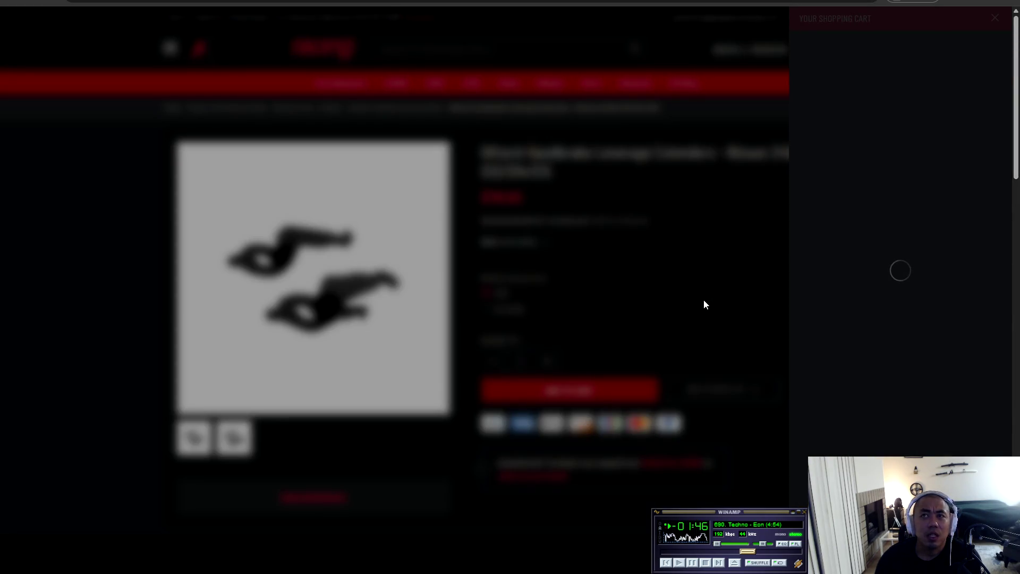
pyautogui.click(708, 300)
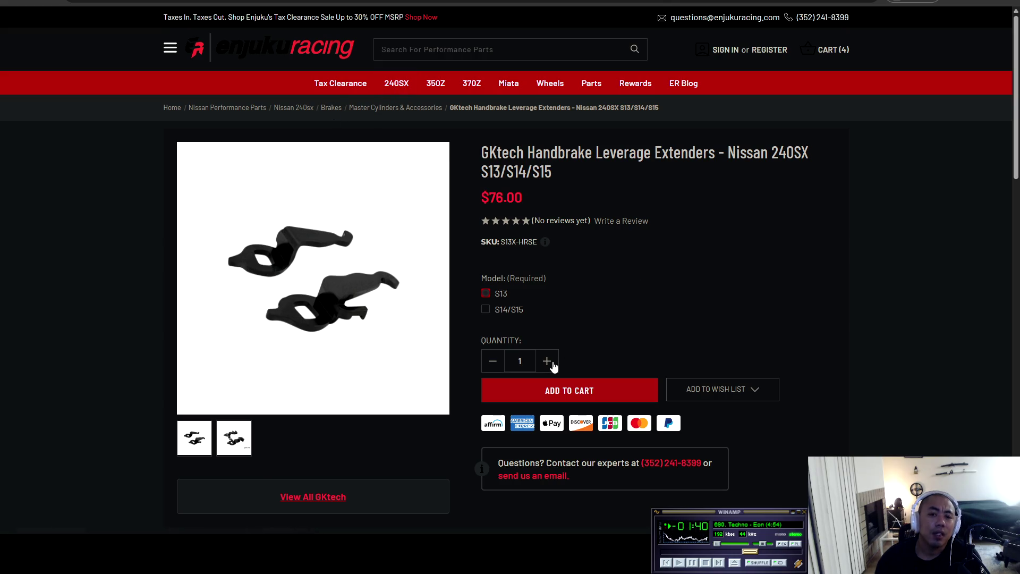
pyautogui.hotkey('alt', 'Left')
pyautogui.scroll(-2, 433, 285)
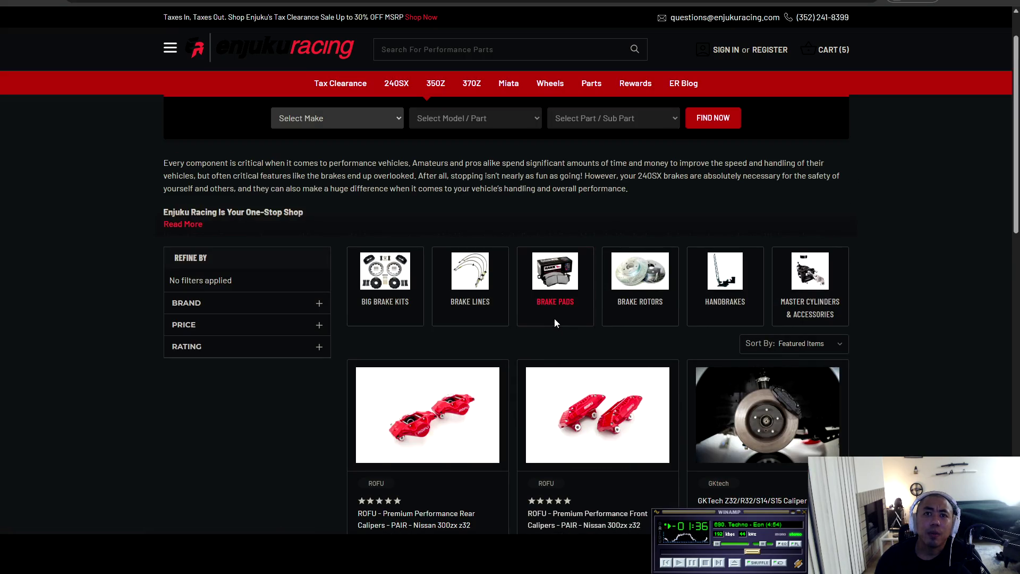
# - Open the Brake Pads category and scroll down to the Hawk HP Plus Rear Brake Pads
pyautogui.click(556, 319)
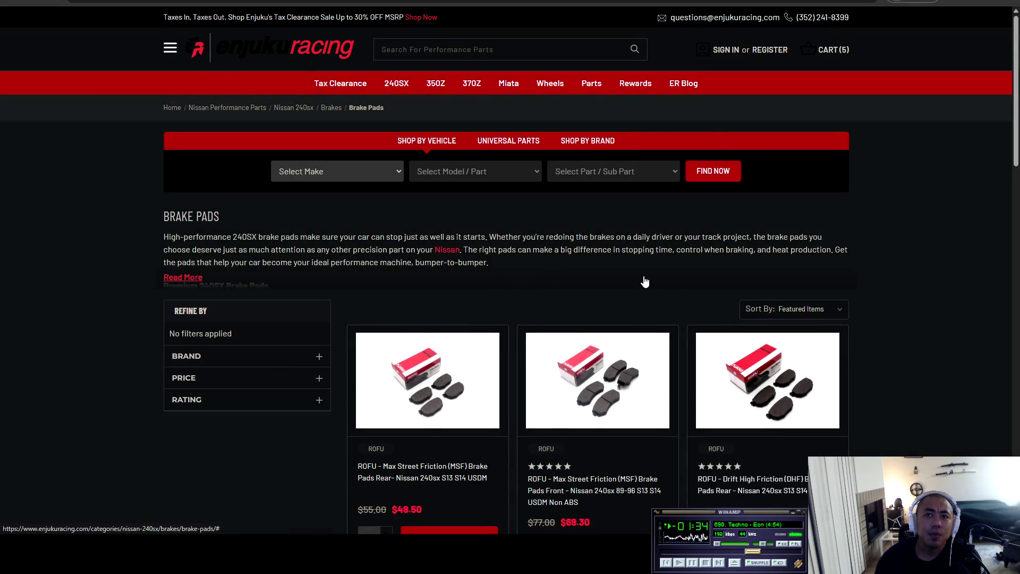
pyautogui.scroll(-3, 749, 274)
pyautogui.scroll(-2, 865, 361)
pyautogui.scroll(2, 879, 345)
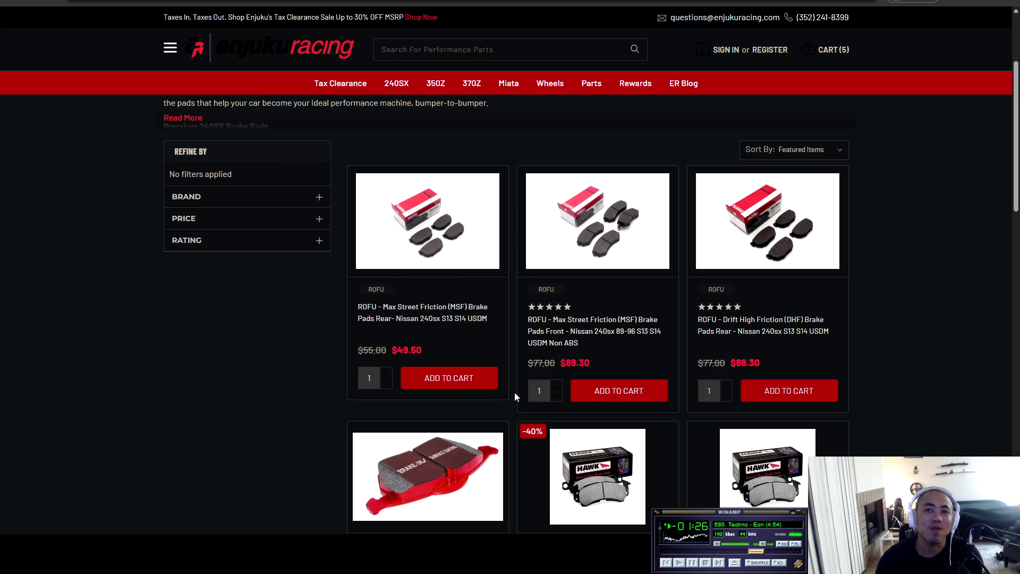
pyautogui.scroll(-3, 504, 390)
pyautogui.scroll(-3, 504, 391)
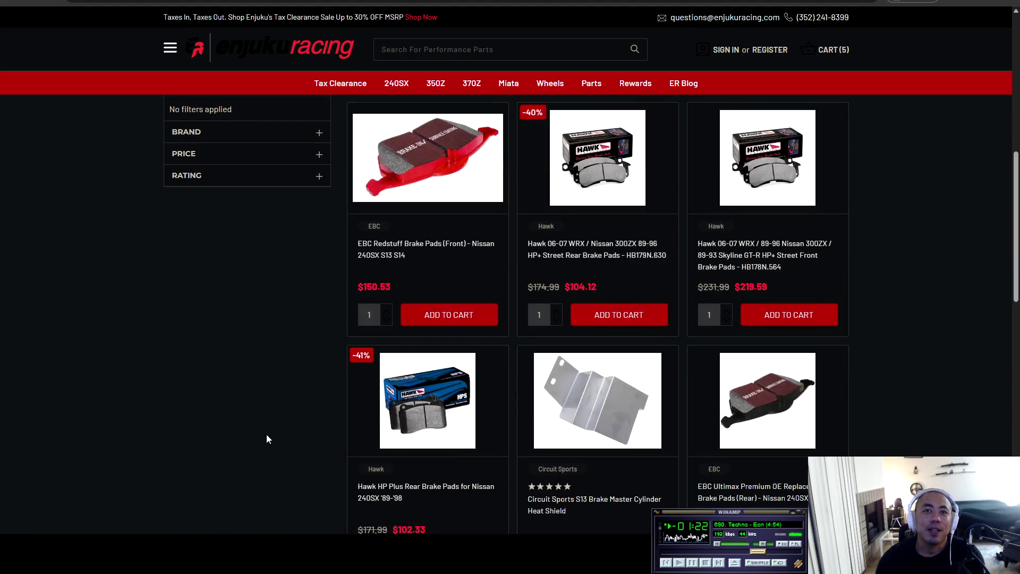
pyautogui.scroll(-3, 266, 384)
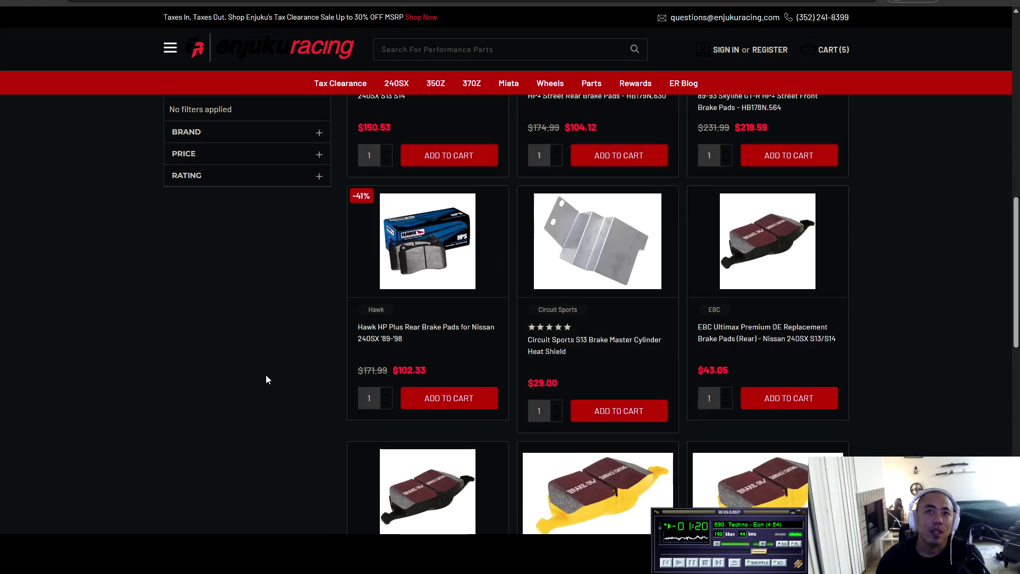
pyautogui.scroll(-2, 385, 281)
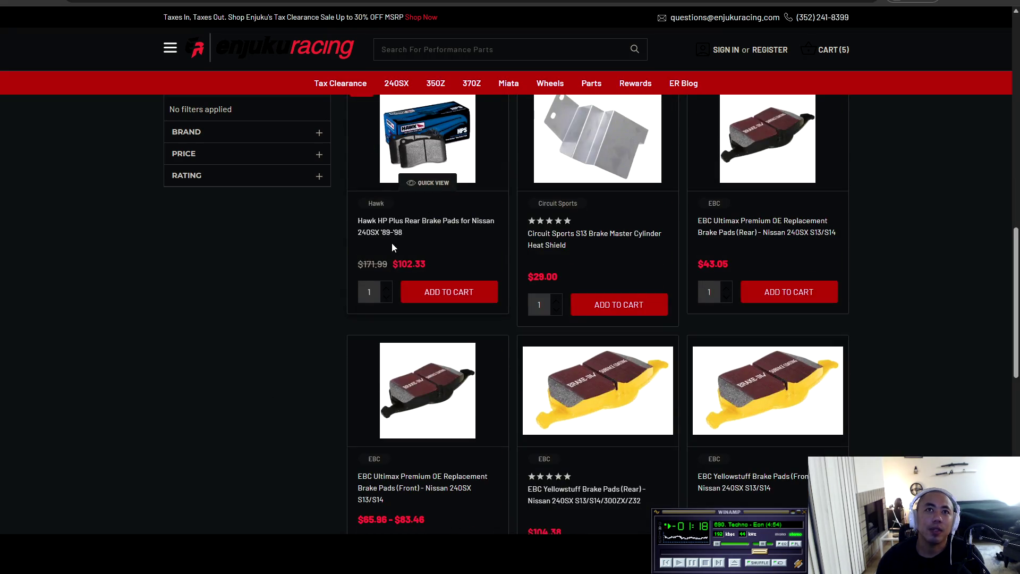
# - Open the Hawk HP Plus Rear Brake Pads page and read the pad compound description
pyautogui.click(386, 229)
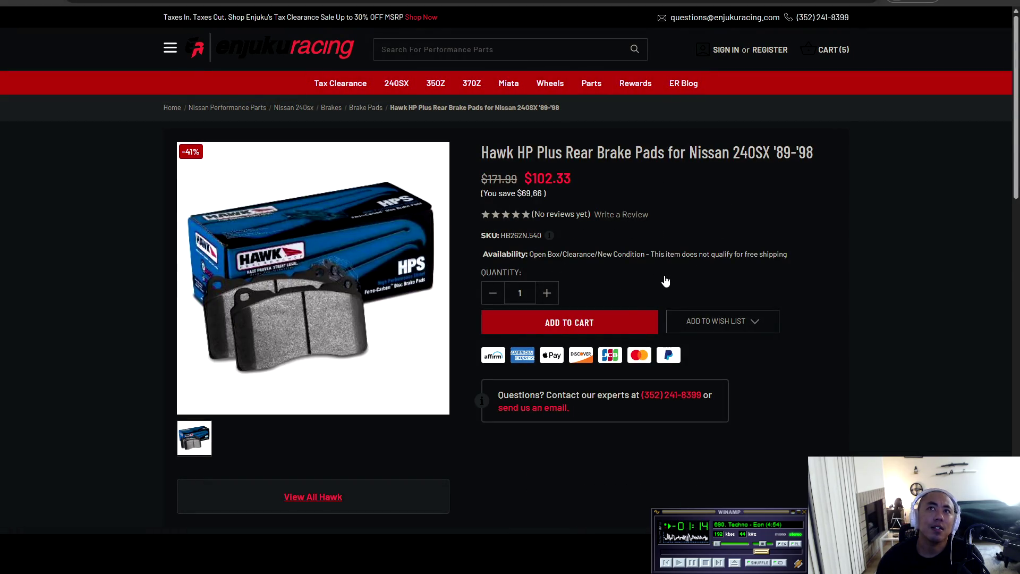
pyautogui.scroll(-6, 665, 277)
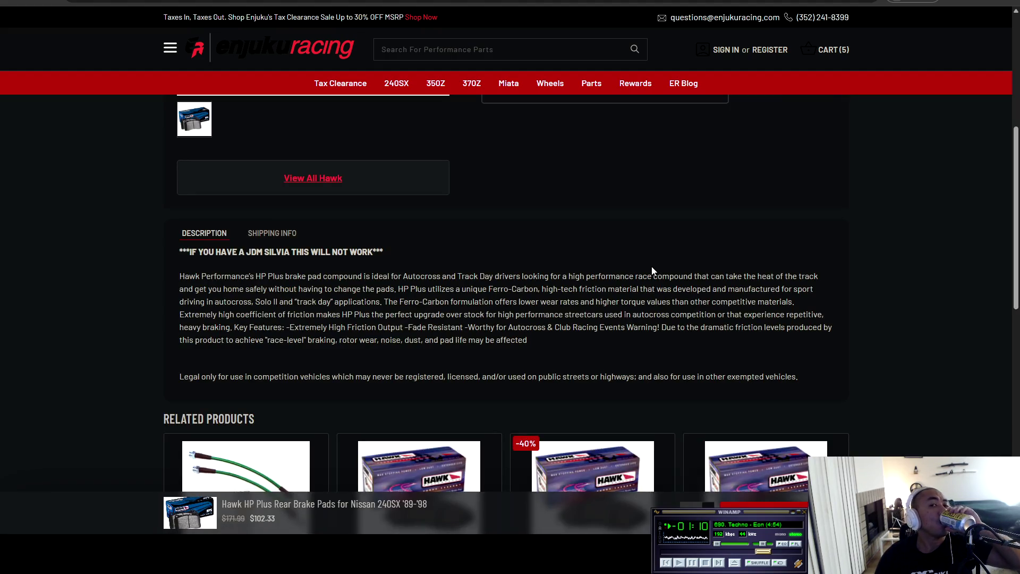
pyautogui.scroll(-3, 653, 271)
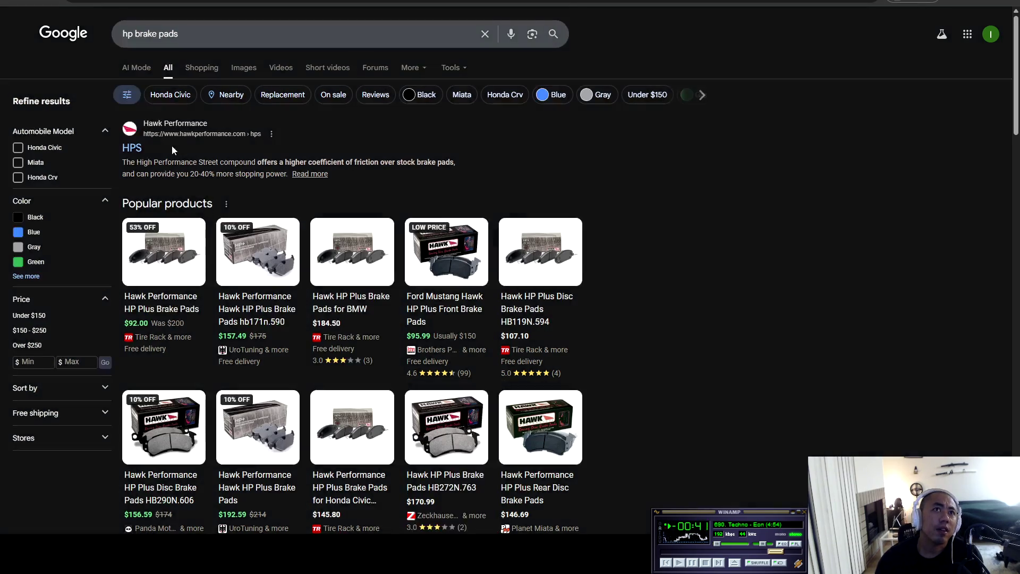
# - From Hawk's HPS page, go to PRODUCTS > STREET CARS and browse the Street Car Products page
pyautogui.click(162, 153)
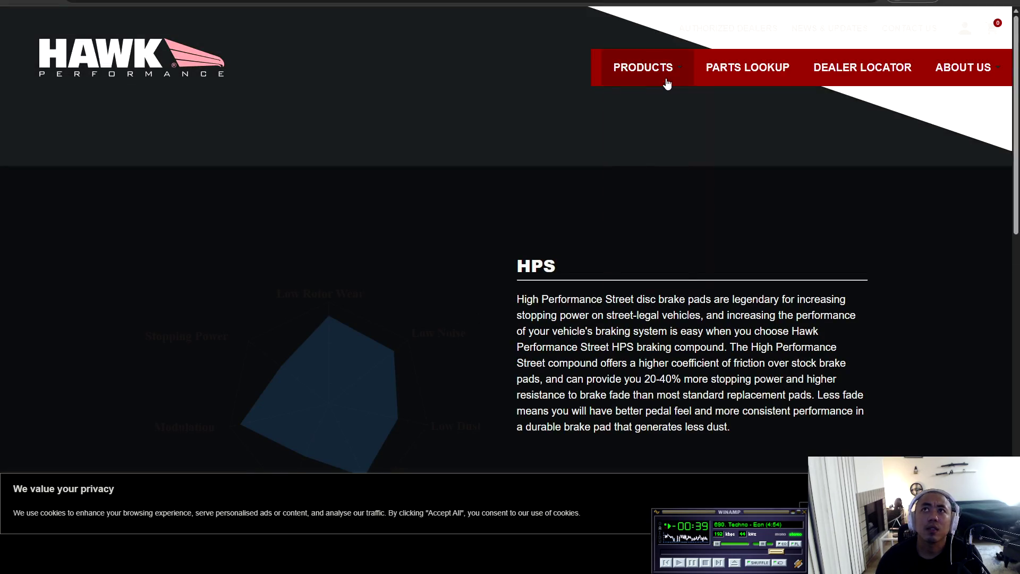
pyautogui.moveTo(668, 80)
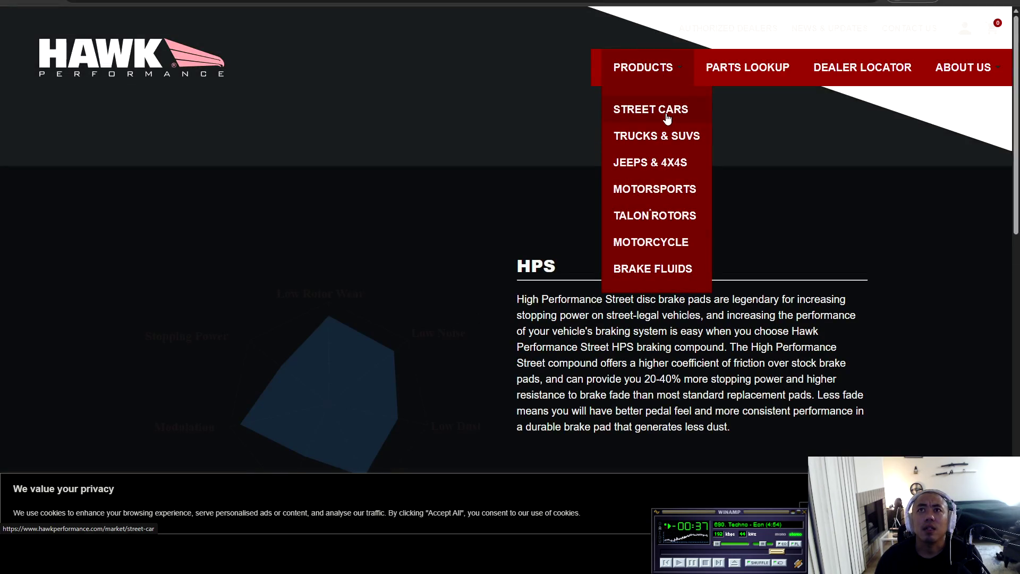
pyautogui.click(667, 114)
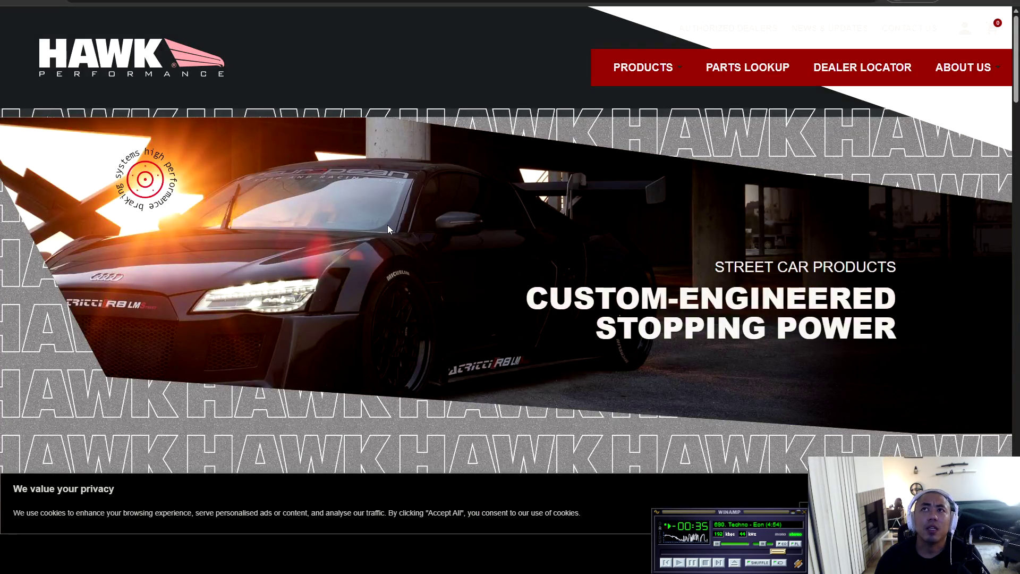
pyautogui.scroll(-3, 388, 225)
pyautogui.scroll(-9, 523, 224)
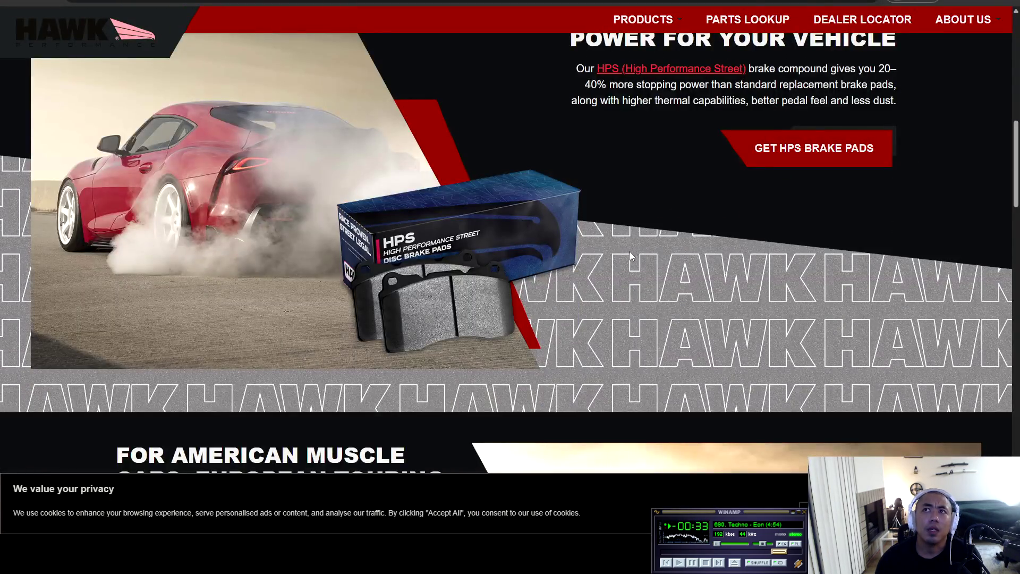
pyautogui.scroll(4, 629, 251)
pyautogui.scroll(-9, 558, 267)
pyautogui.scroll(-10, 556, 259)
pyautogui.scroll(5, 554, 258)
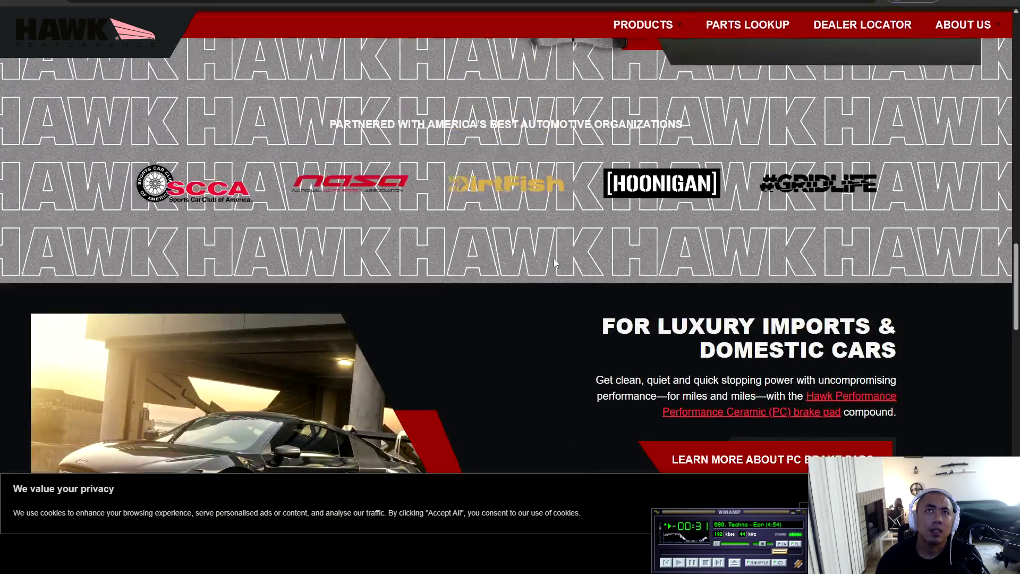
pyautogui.scroll(-4, 556, 257)
pyautogui.scroll(-4, 556, 257)
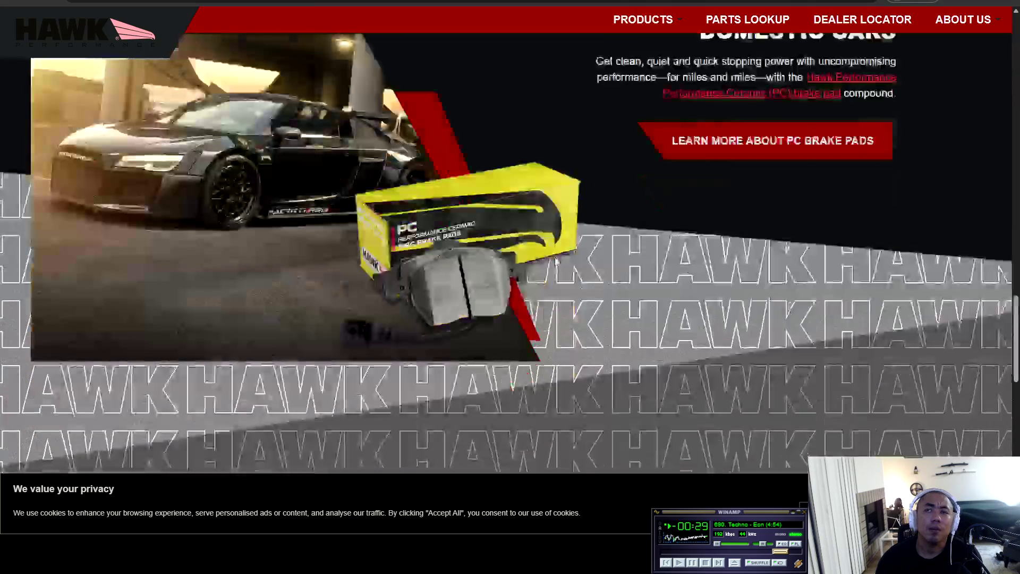
pyautogui.scroll(6, 555, 257)
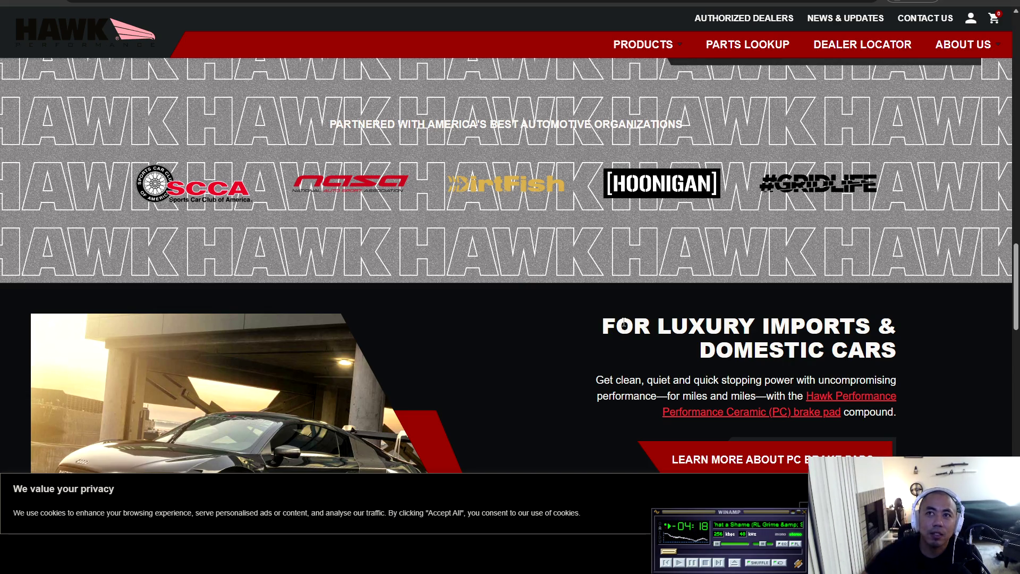
# - Look over the HPS, PC and Talon rotor offerings, then open the HPS brake pads details
pyautogui.scroll(-3, 588, 317)
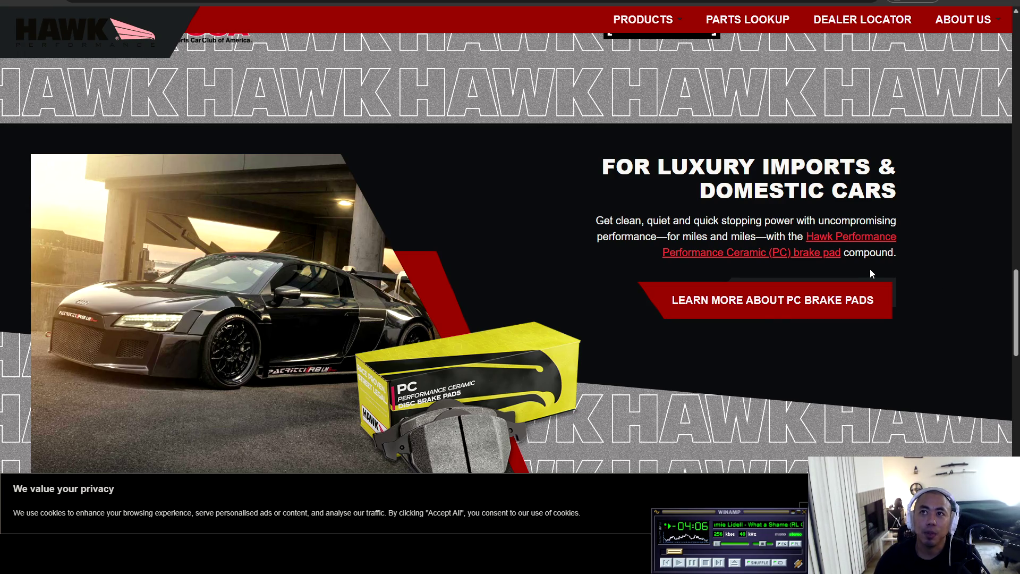
pyautogui.scroll(-1, 871, 270)
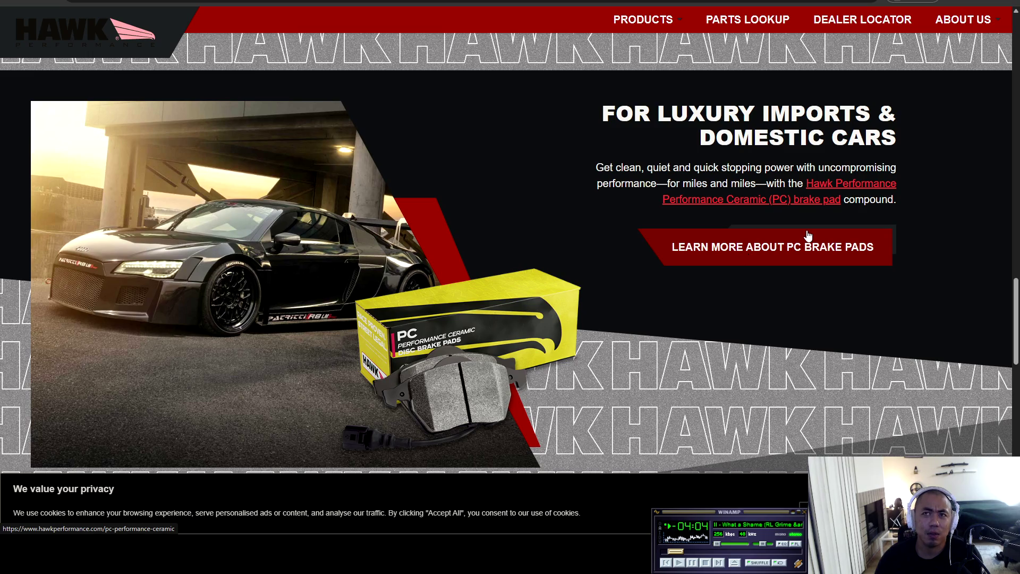
pyautogui.scroll(-10, 714, 322)
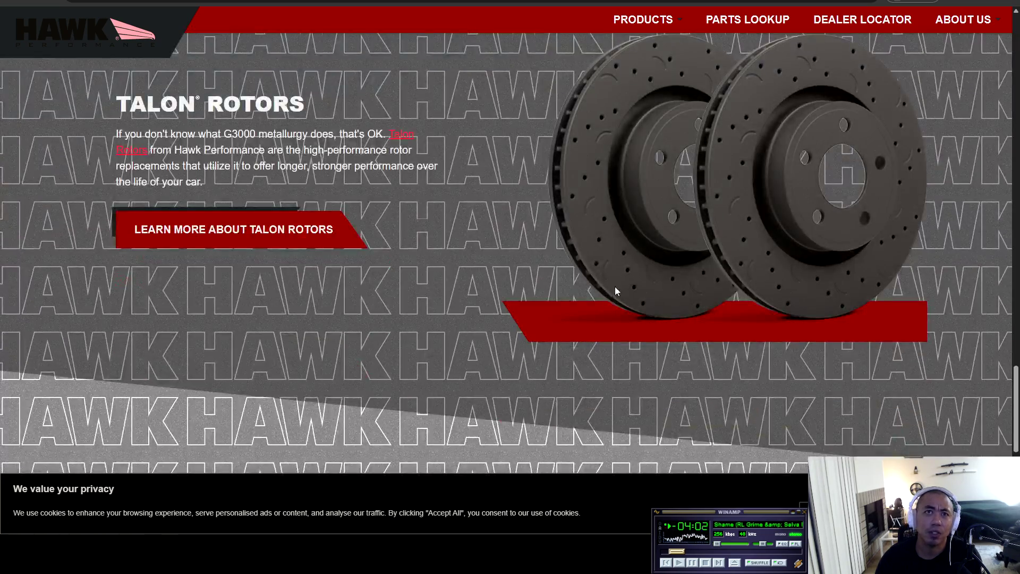
pyautogui.scroll(-5, 264, 249)
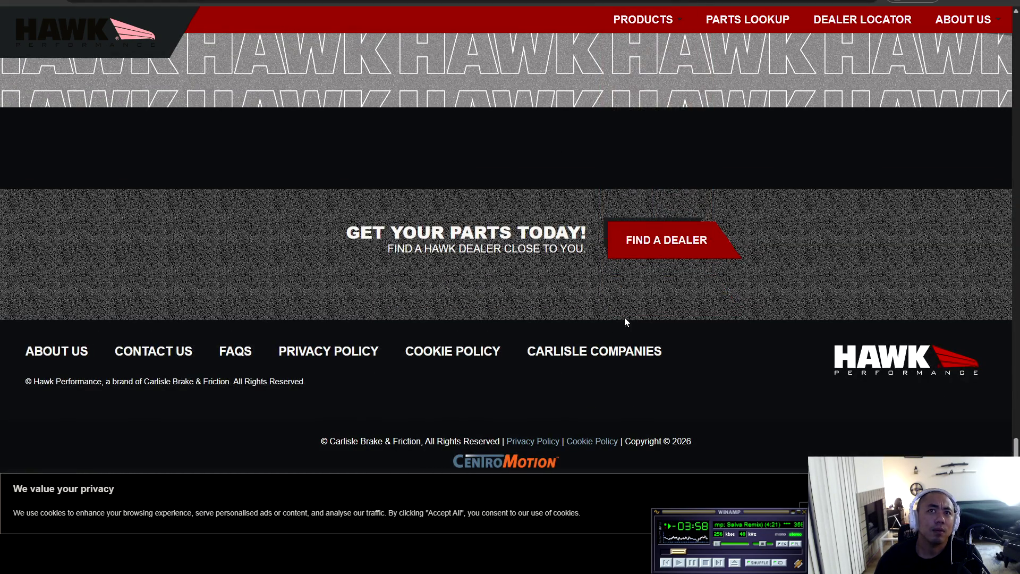
pyautogui.scroll(5, 735, 446)
pyautogui.scroll(15, 735, 447)
pyautogui.scroll(-10, 838, 216)
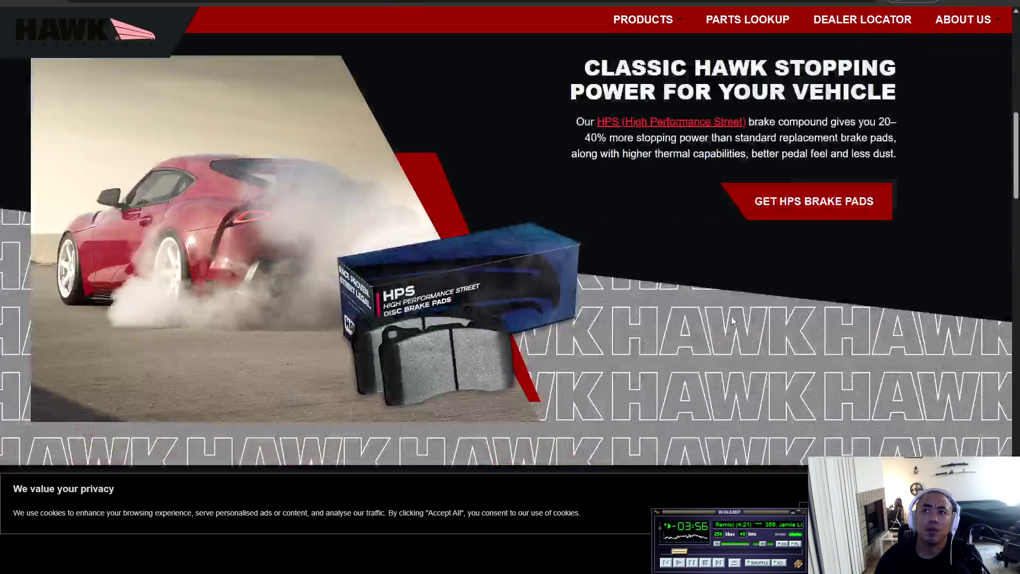
pyautogui.click(838, 217)
# - Skim the HPS page's fade, pedal feel and dust claims, then go to PARTS LOOKUP
pyautogui.scroll(-8, 457, 319)
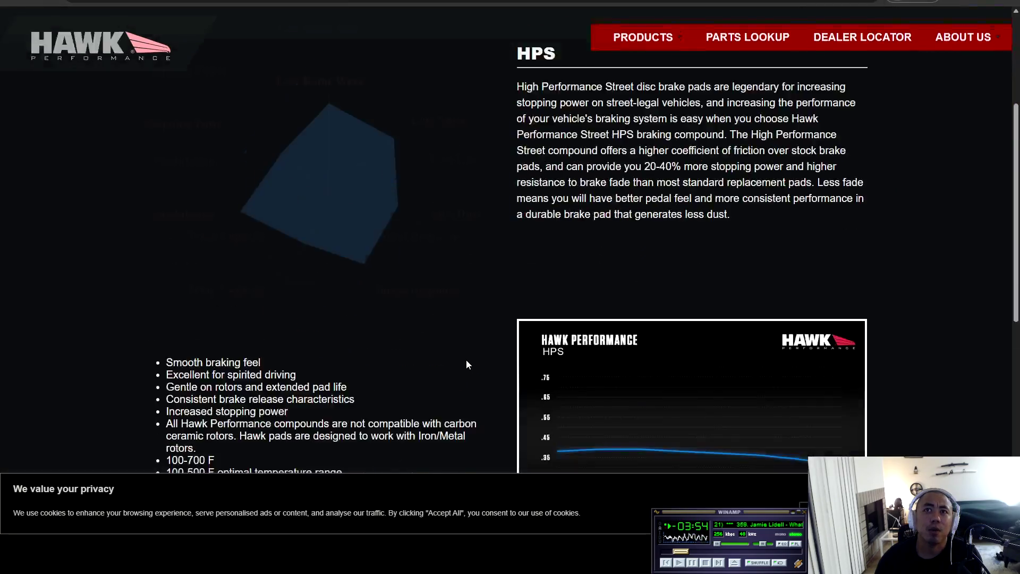
pyautogui.scroll(-5, 258, 236)
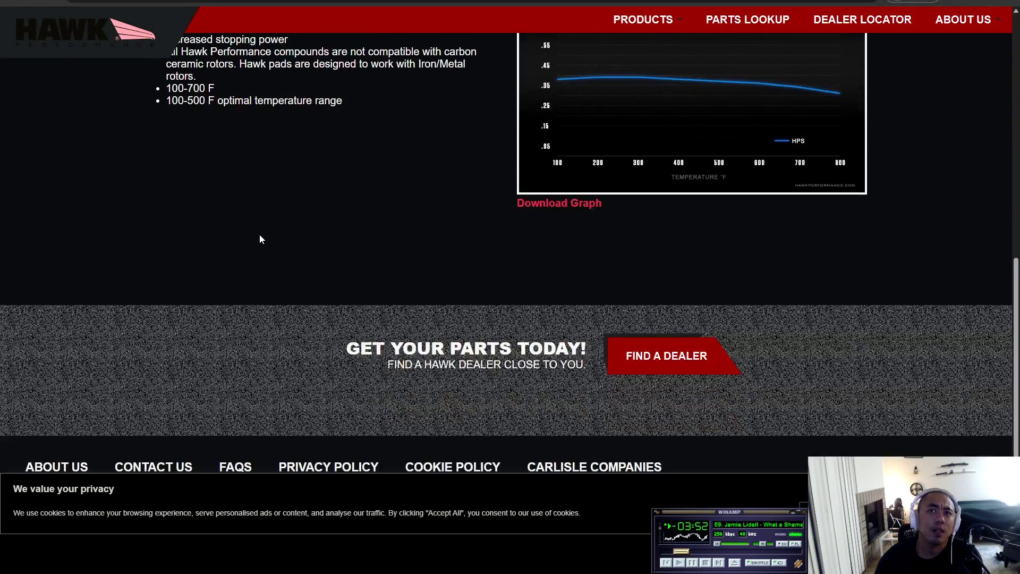
pyautogui.scroll(6, 260, 238)
pyautogui.scroll(4, 488, 342)
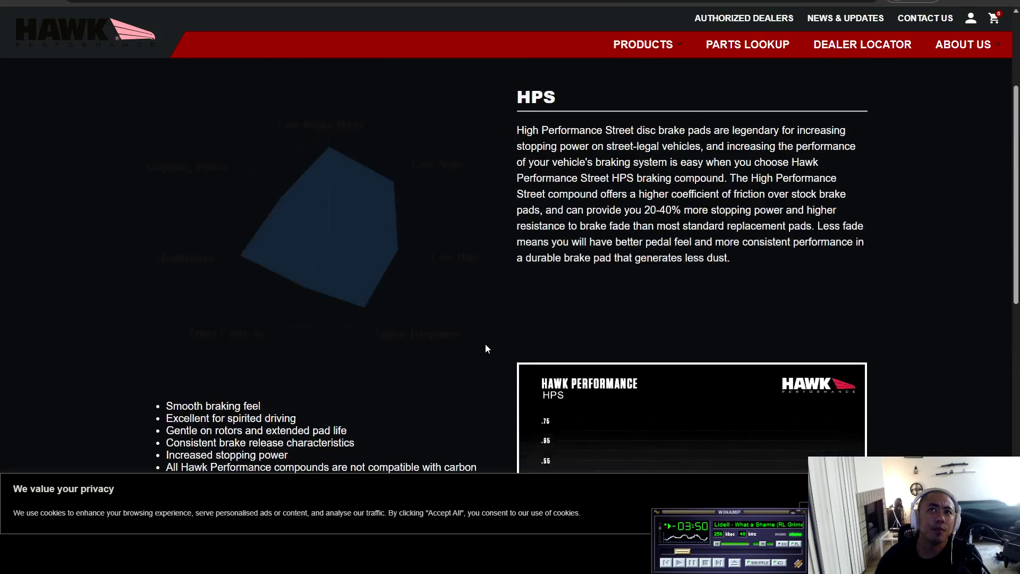
pyautogui.scroll(-3, 623, 409)
pyautogui.scroll(6, 319, 332)
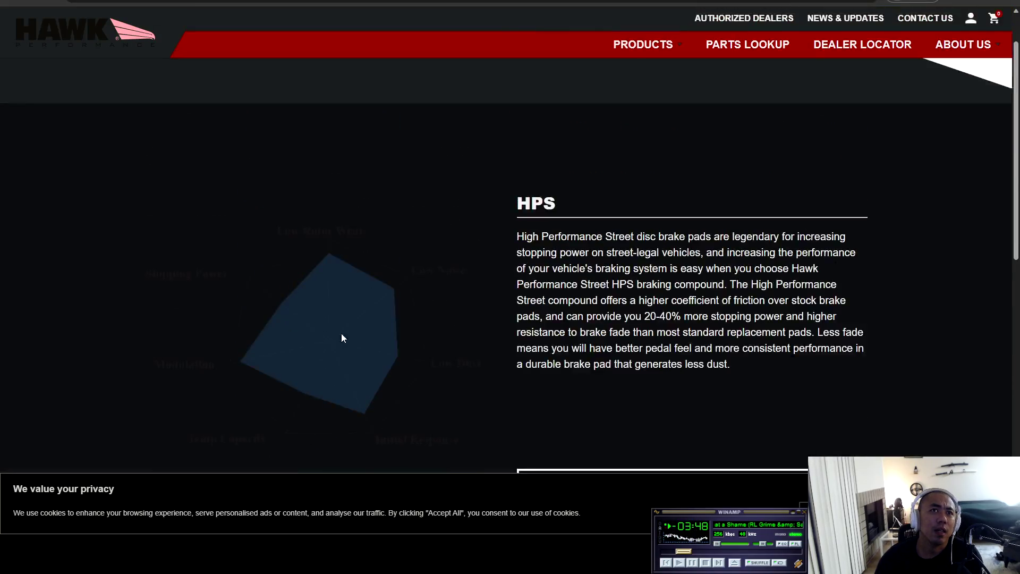
pyautogui.moveTo(645, 70)
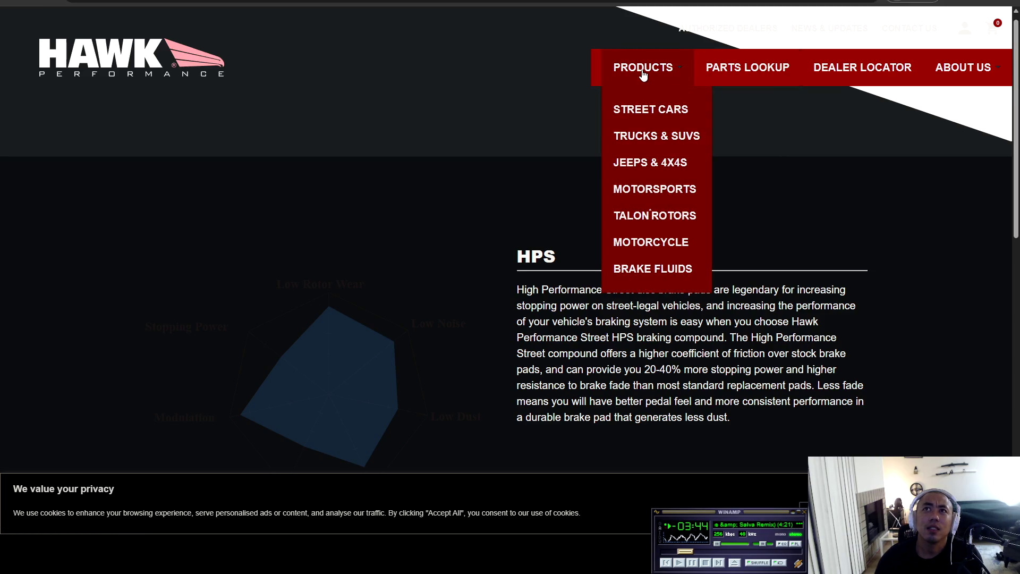
pyautogui.scroll(-10, 484, 276)
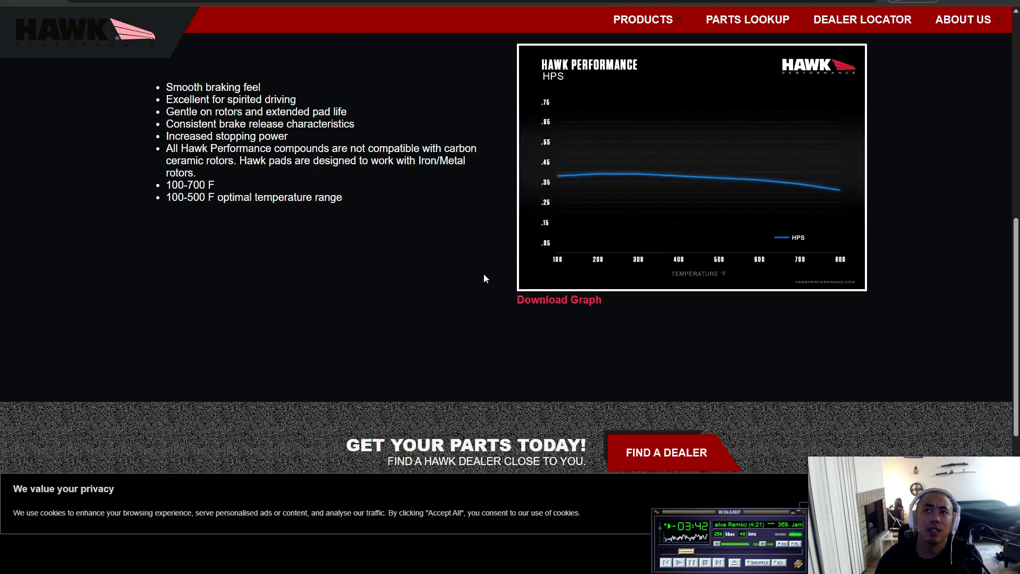
pyautogui.scroll(15, 420, 295)
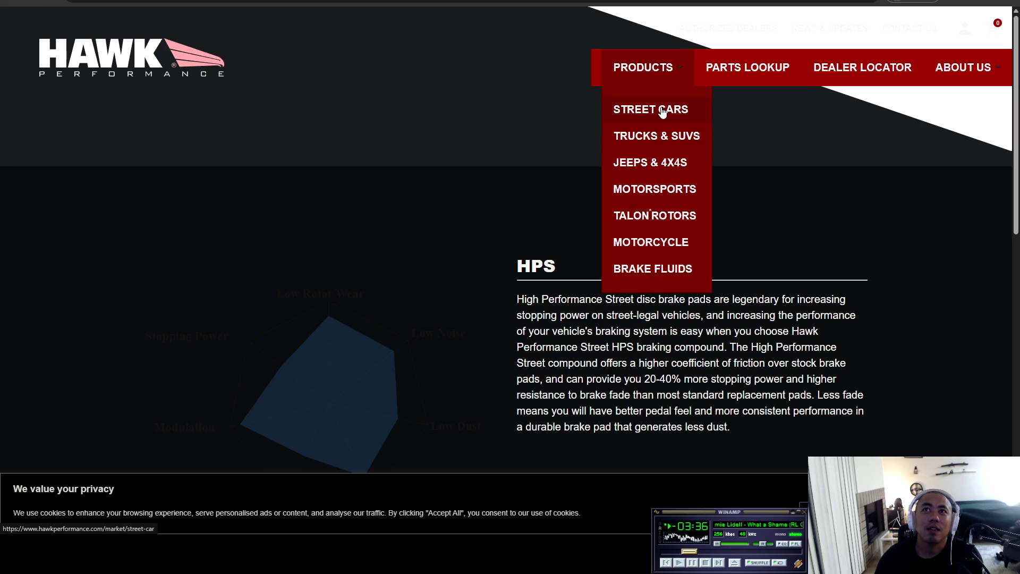
pyautogui.click(742, 69)
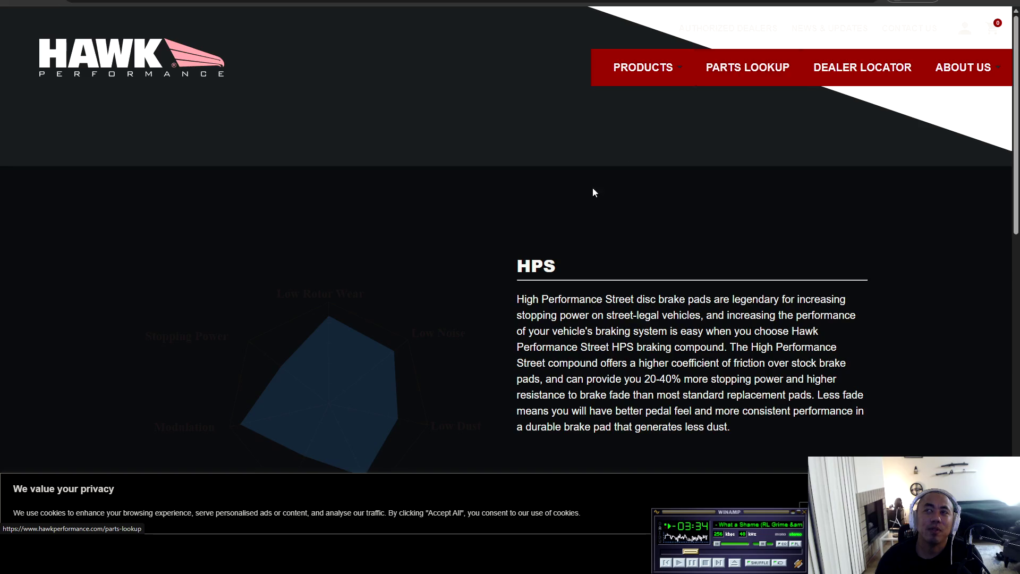
# - Set the vehicle lookup to 1990, Nissan, 240SX and search
pyautogui.click(512, 276)
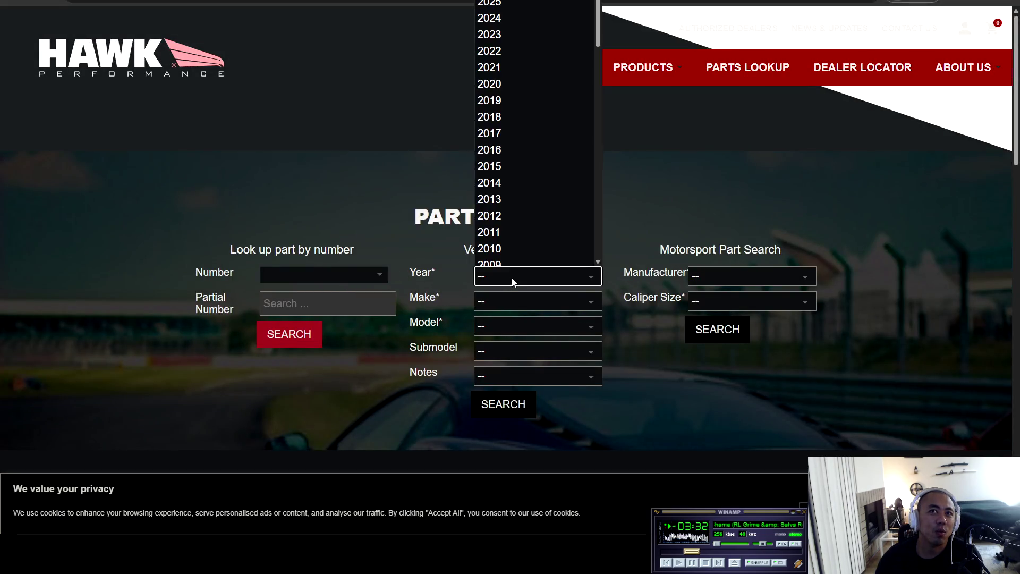
pyautogui.scroll(-10, 538, 160)
pyautogui.scroll(-2, 537, 131)
pyautogui.scroll(6, 557, 145)
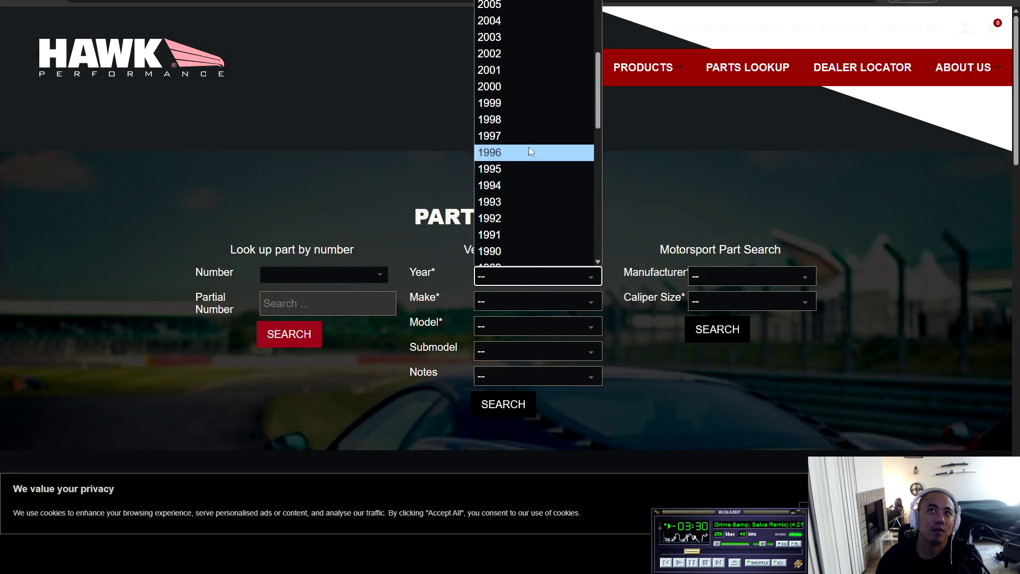
pyautogui.click(514, 250)
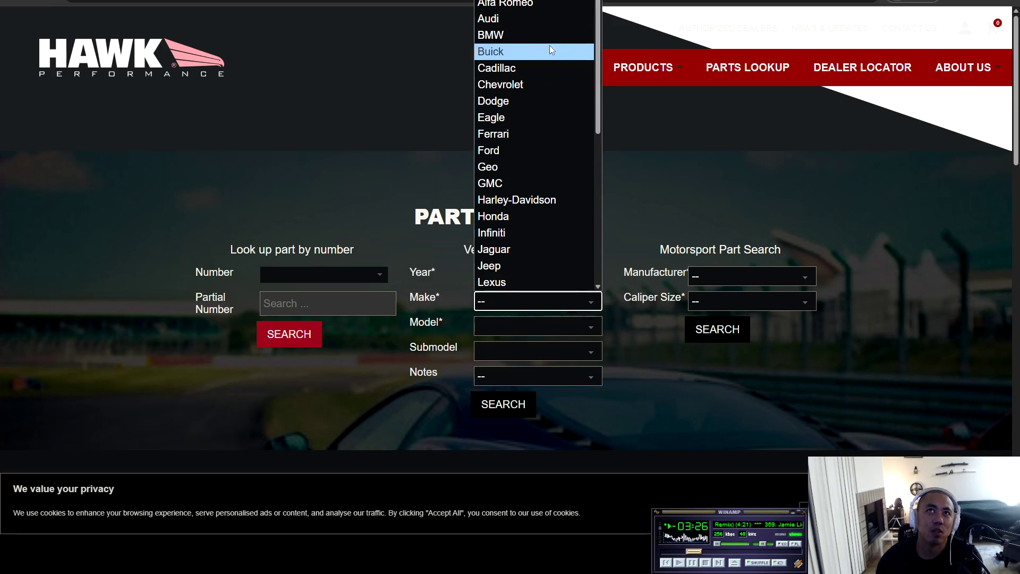
pyautogui.scroll(-5, 532, 159)
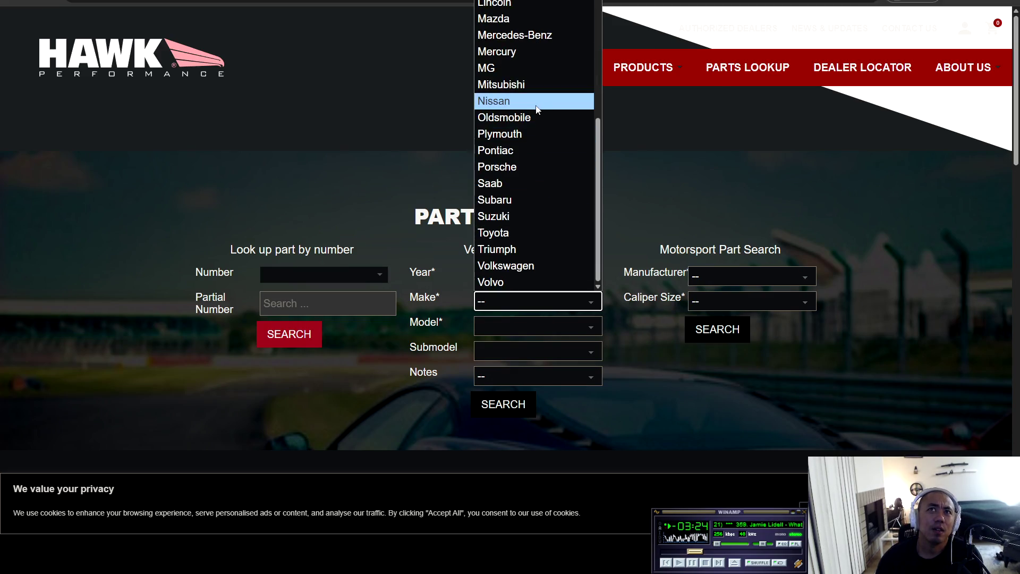
pyautogui.click(510, 101)
pyautogui.click(505, 321)
pyautogui.click(523, 359)
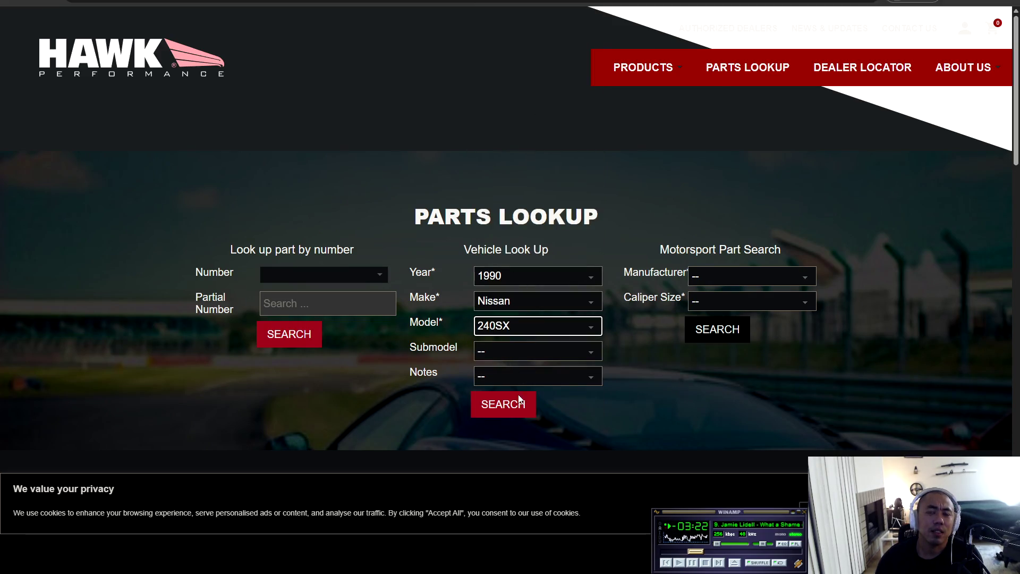
pyautogui.click(503, 410)
# - Scroll through the Hawk parts listed for the 1990 Nissan 240SX
pyautogui.scroll(-2, 364, 260)
pyautogui.scroll(-5, 370, 275)
pyautogui.scroll(7, 374, 261)
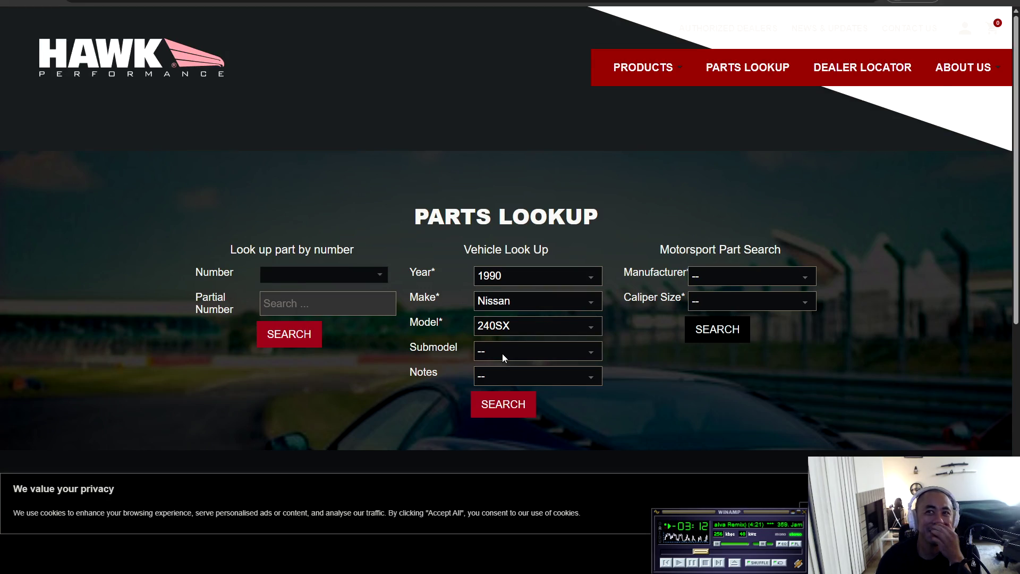
pyautogui.scroll(-6, 502, 353)
pyautogui.scroll(4, 538, 327)
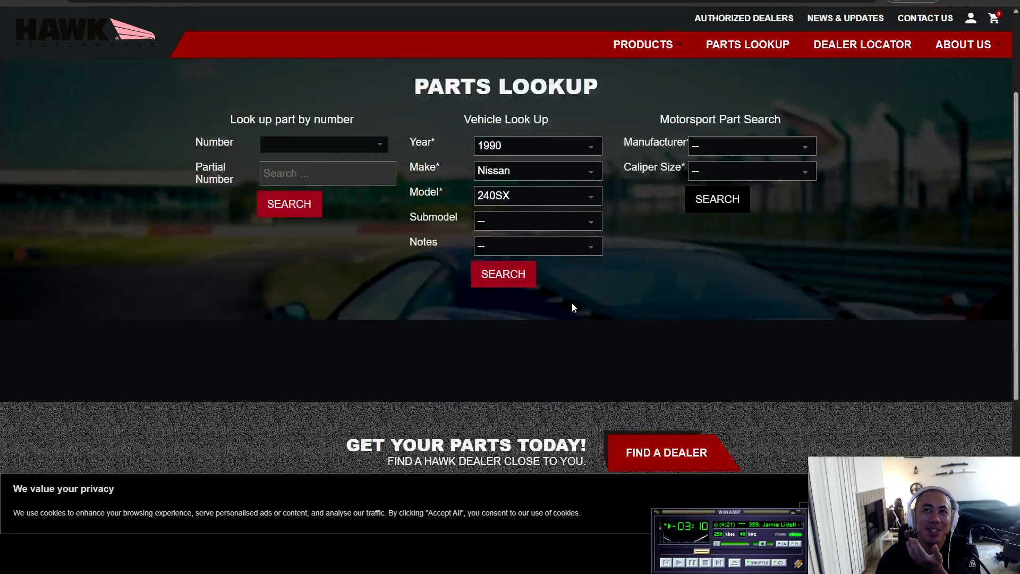
pyautogui.scroll(3, 572, 308)
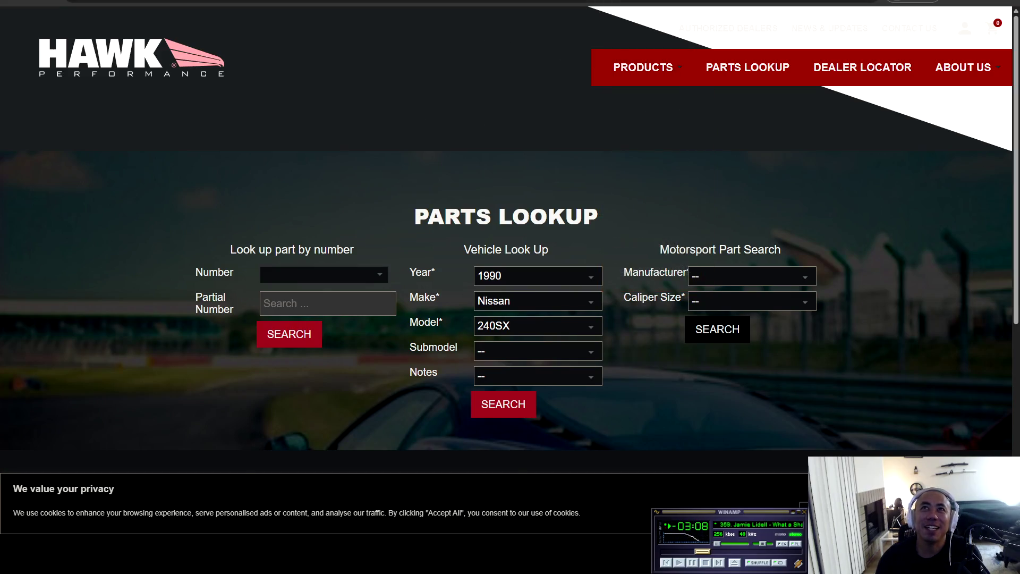
# - Return to the 'hp brake pads' results and open Car and Driver's 'Performance Brake Pads Compared' article in a new tab
pyautogui.hotkey('alt', 'Left')
pyautogui.click(232, 37)
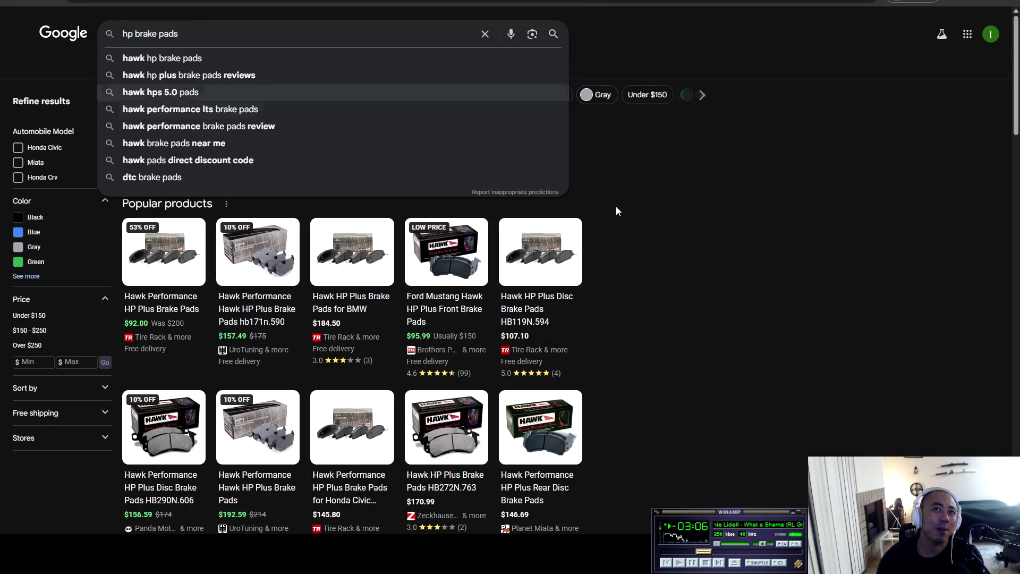
pyautogui.click(703, 284)
pyautogui.scroll(-5, 327, 302)
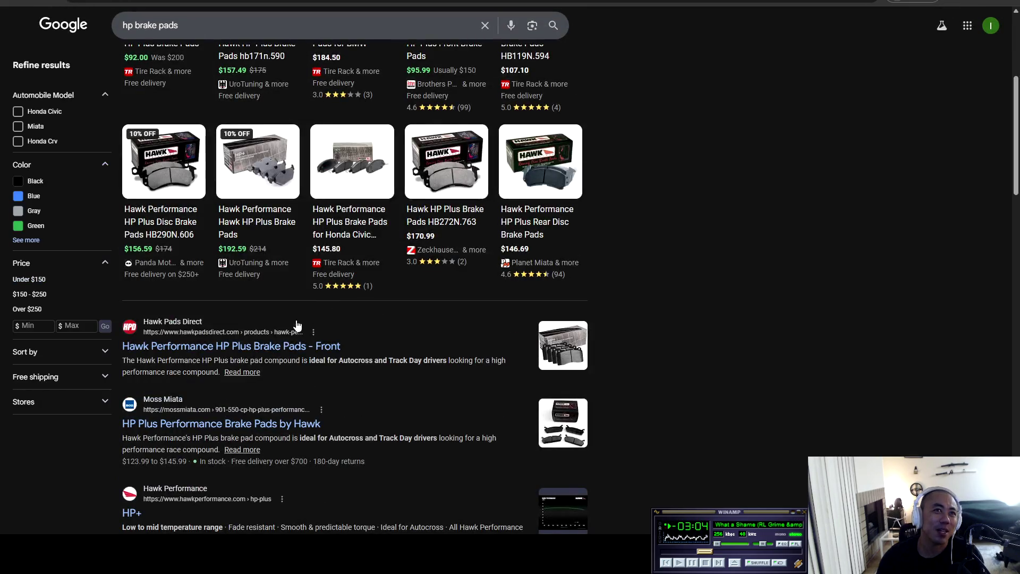
pyautogui.scroll(-3, 276, 352)
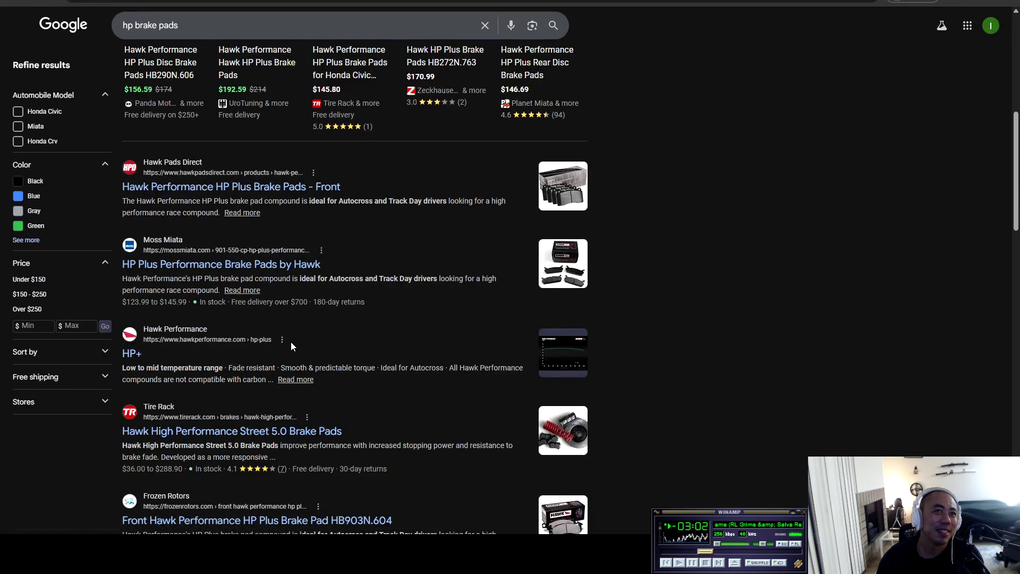
pyautogui.scroll(-3, 296, 341)
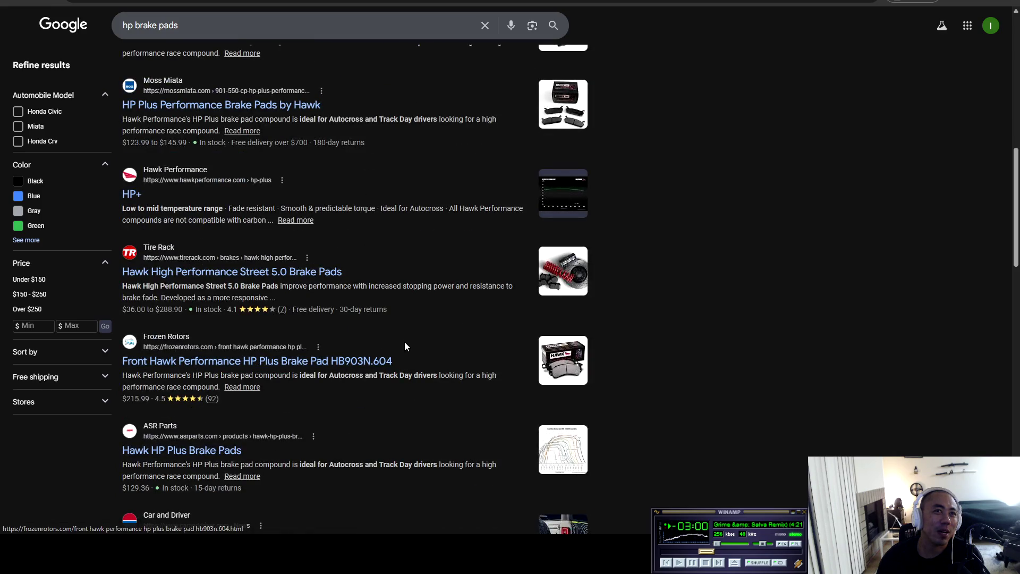
pyautogui.scroll(-2, 402, 346)
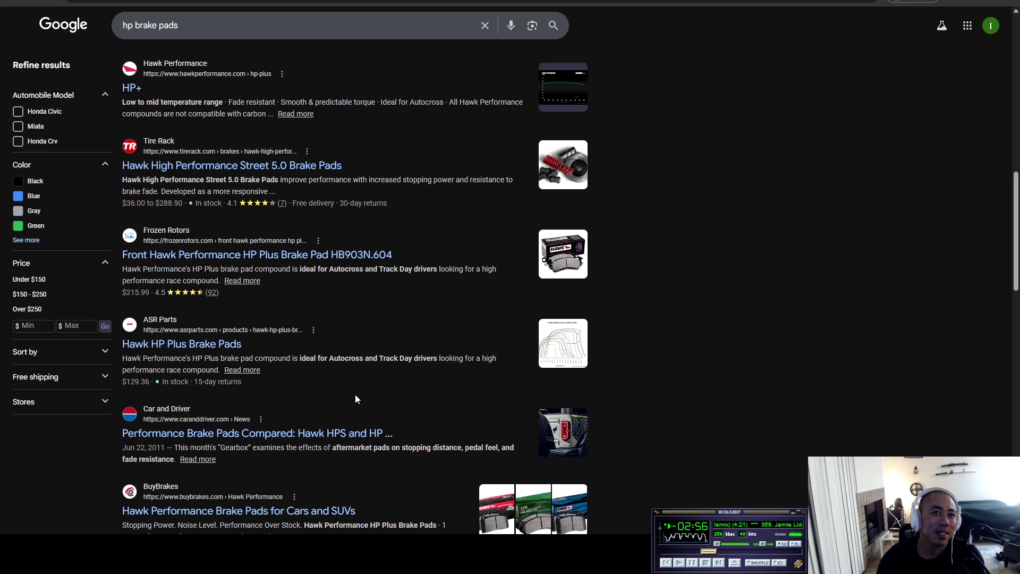
pyautogui.middleClick(325, 437)
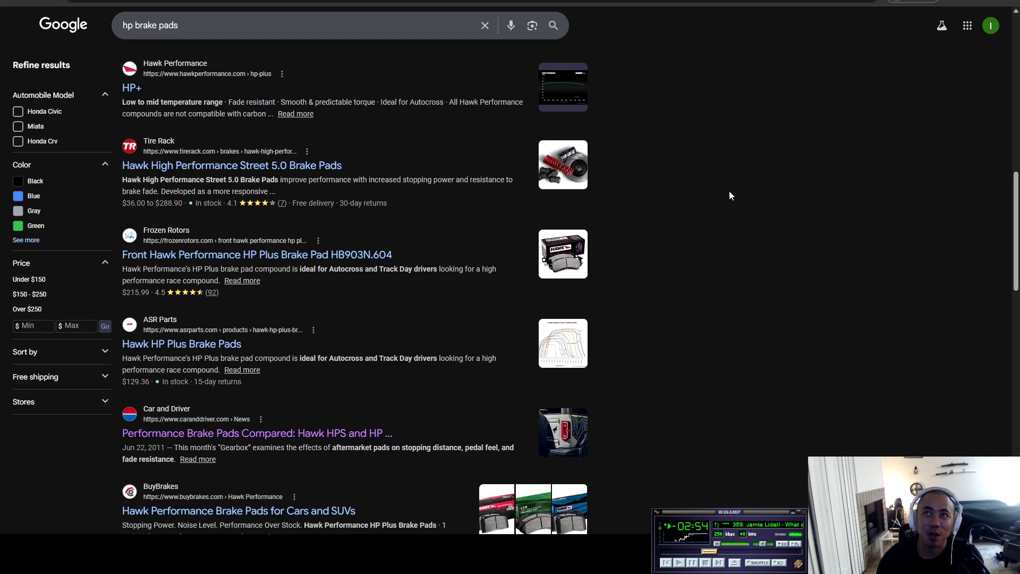
pyautogui.click(741, 3)
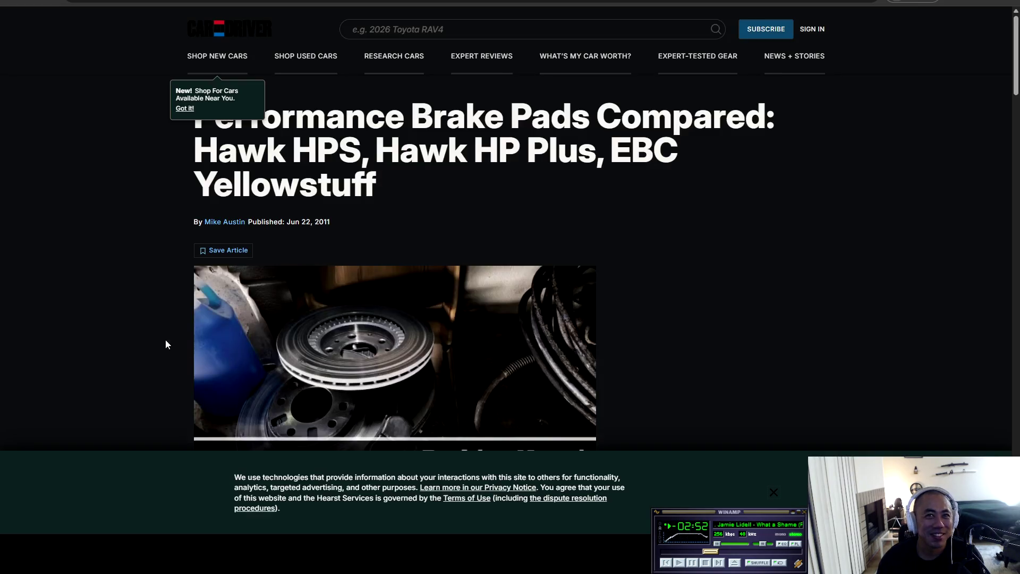
# - Read the first part of the Hawk HPS, HP Plus and EBC Yellowstuff comparison
pyautogui.scroll(-3, 159, 337)
pyautogui.scroll(-3, 134, 325)
pyautogui.scroll(-3, 137, 320)
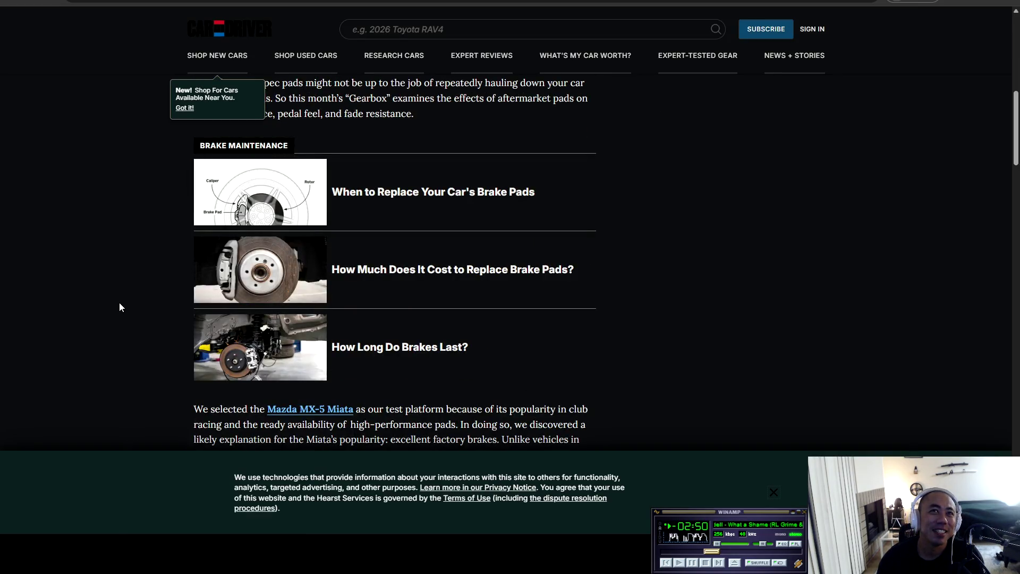
pyautogui.scroll(-4, 125, 299)
pyautogui.scroll(-10, 128, 295)
pyautogui.scroll(4, 129, 295)
pyautogui.scroll(2, 128, 297)
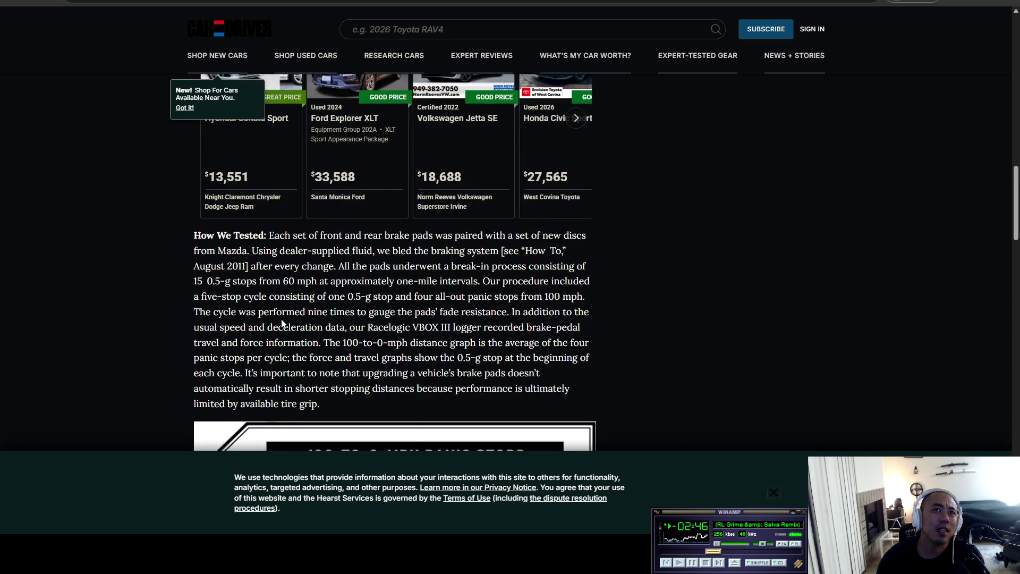
pyautogui.scroll(-13, 265, 326)
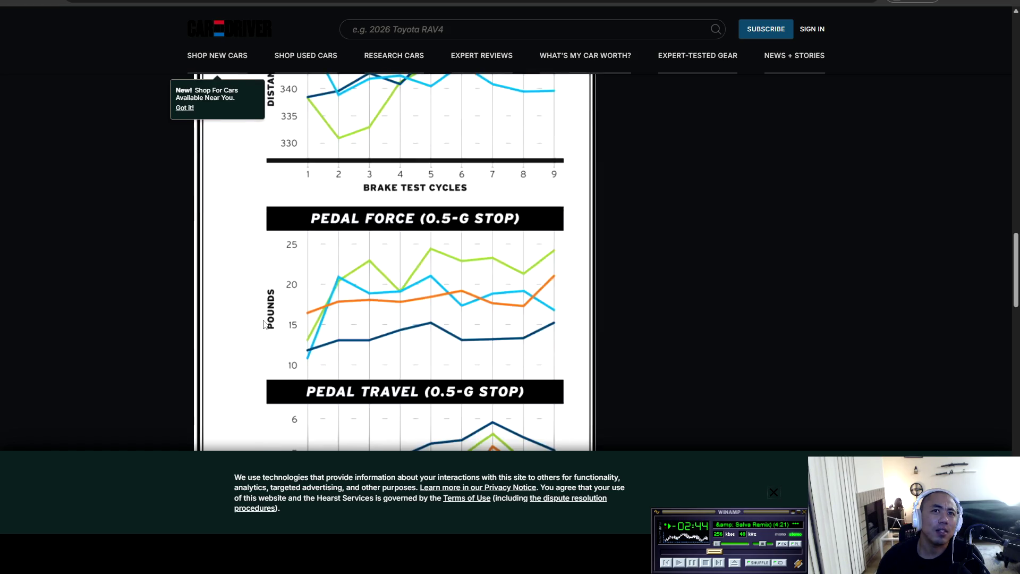
pyautogui.scroll(-7, 263, 319)
pyautogui.scroll(20, 263, 321)
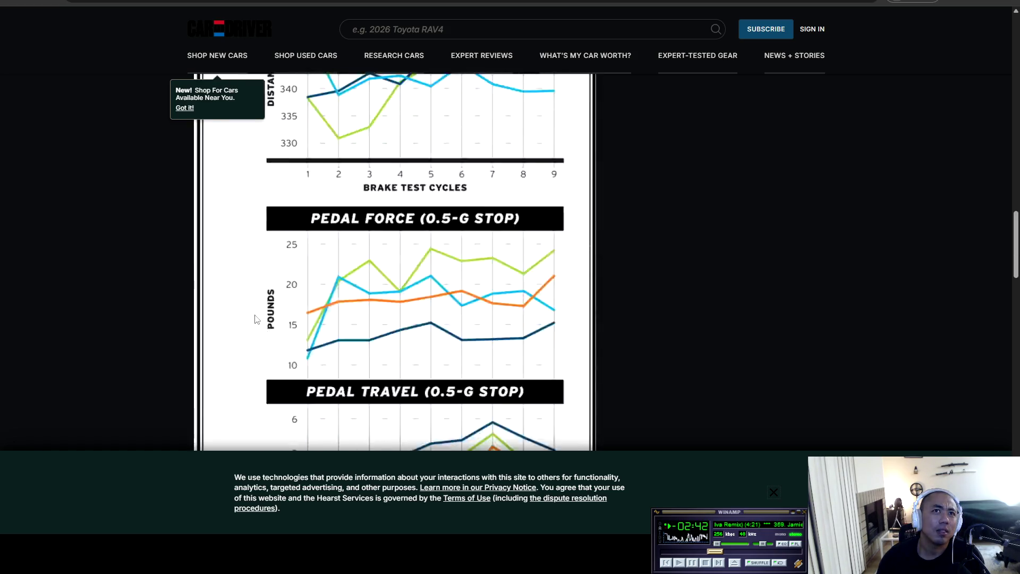
pyautogui.scroll(15, 263, 326)
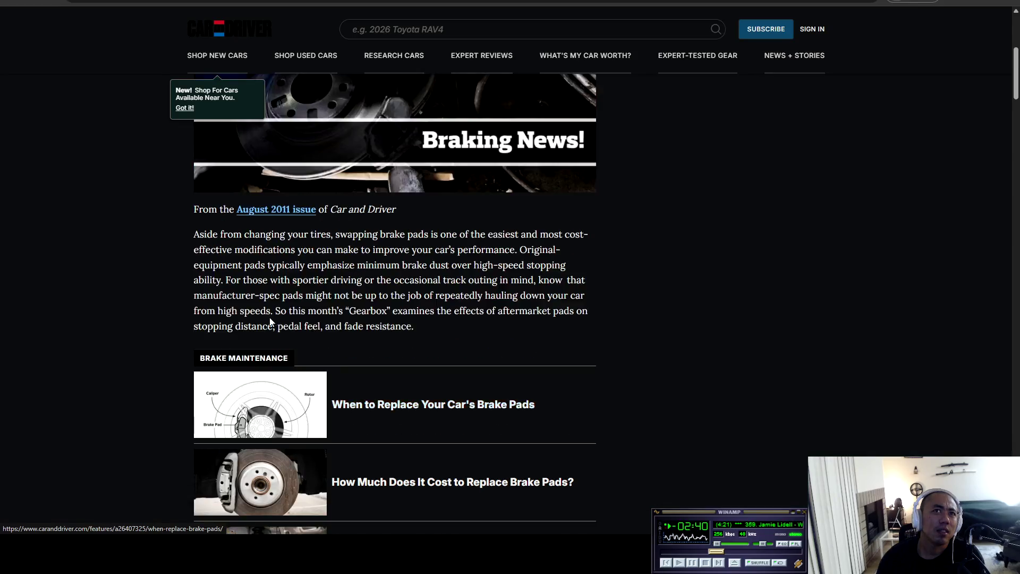
pyautogui.scroll(-2, 426, 388)
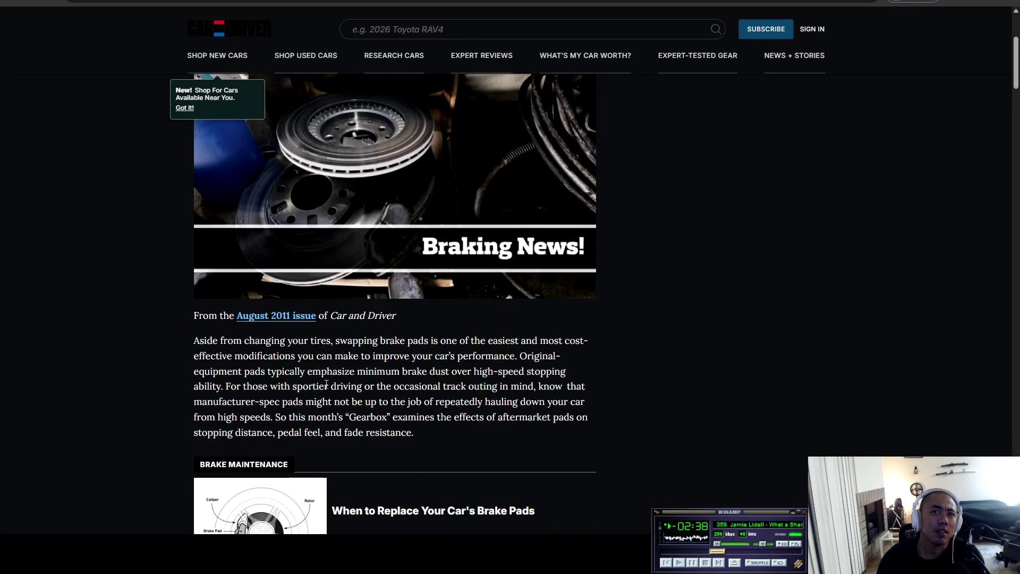
pyautogui.scroll(-3, 208, 385)
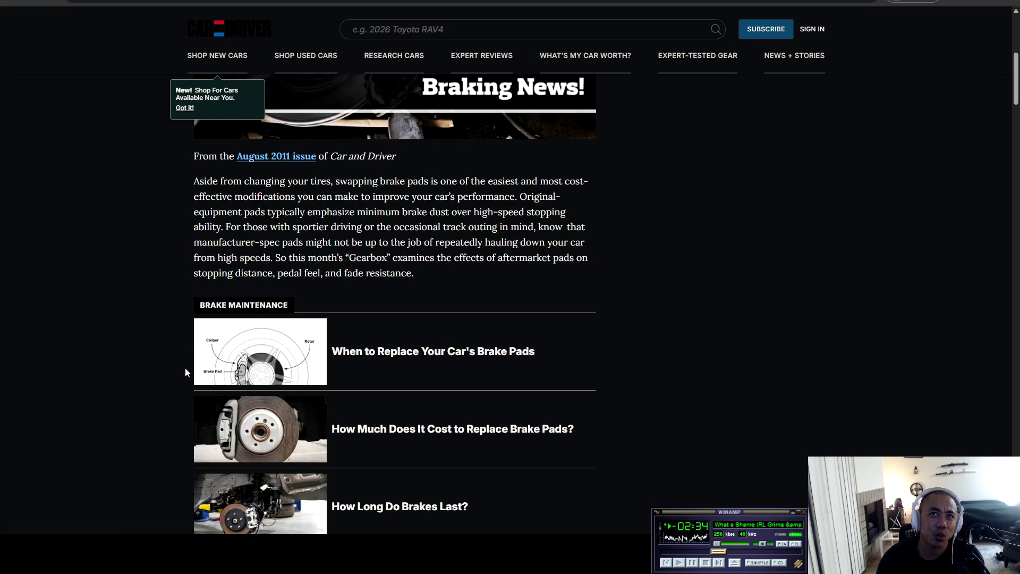
# - Finish reading the comparison test and return to the 'hp brake pads' Google results
pyautogui.scroll(-2, 185, 371)
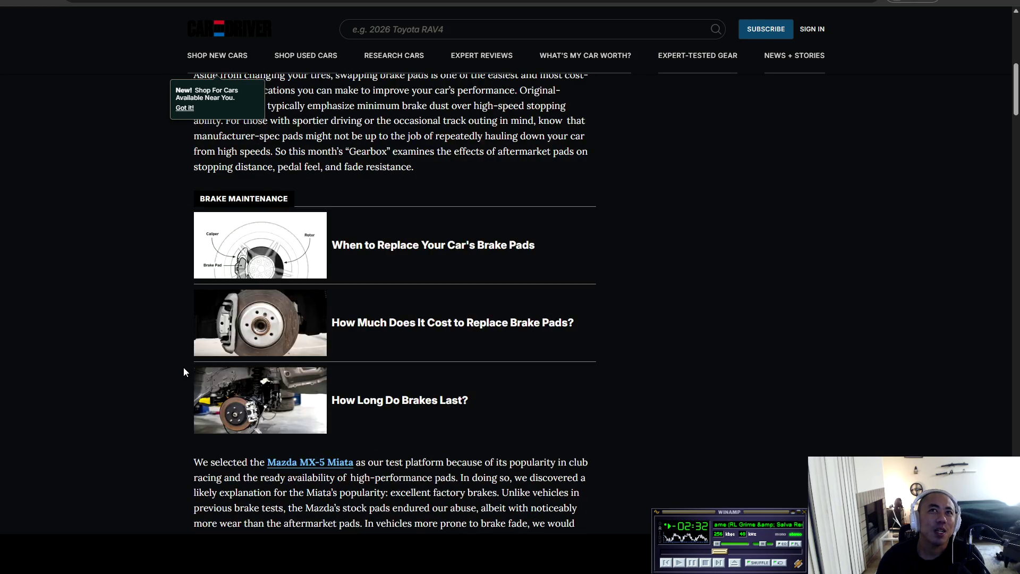
pyautogui.scroll(-3, 184, 372)
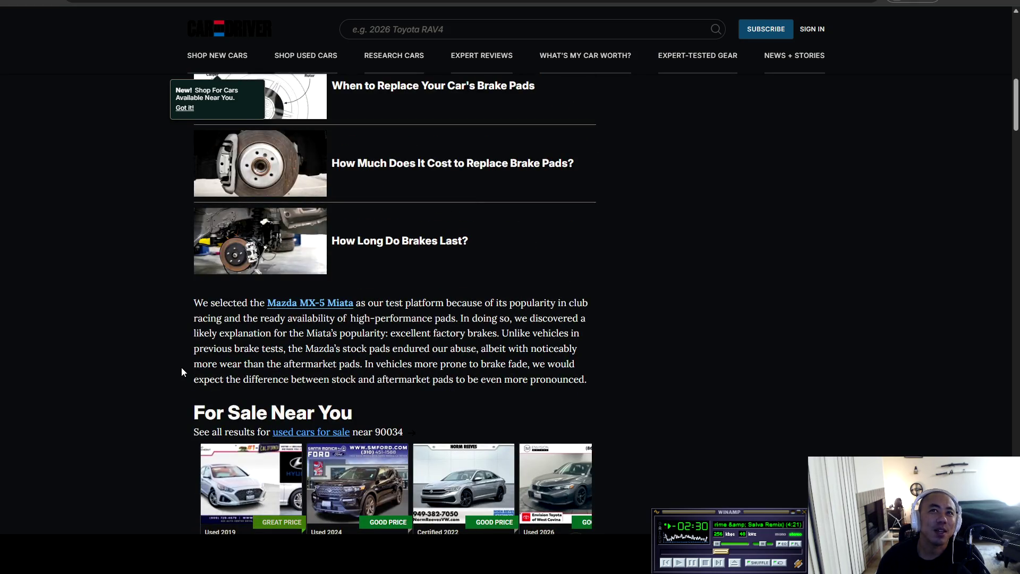
pyautogui.scroll(-7, 182, 367)
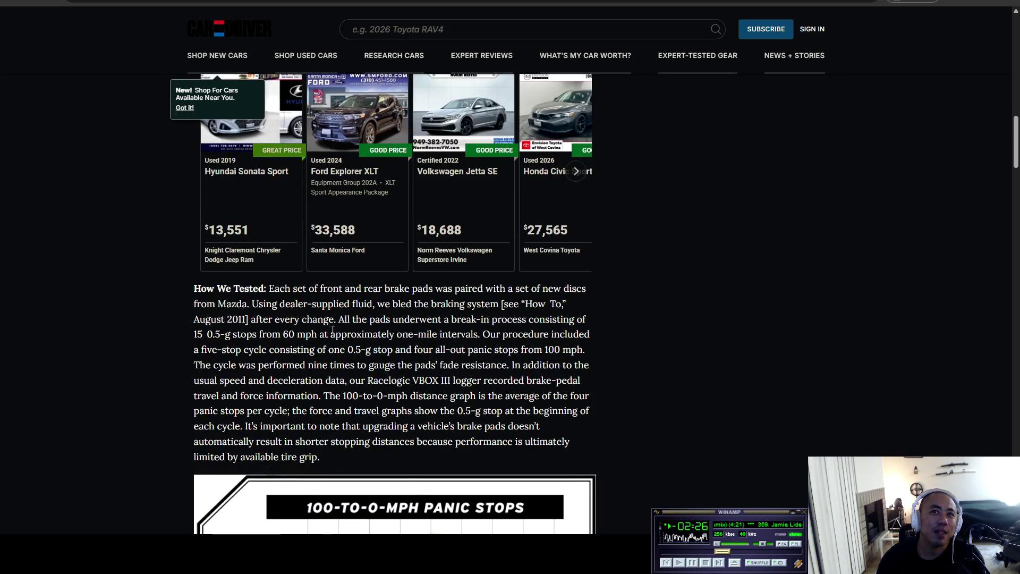
pyautogui.scroll(-3, 319, 226)
pyautogui.scroll(-3, 319, 226)
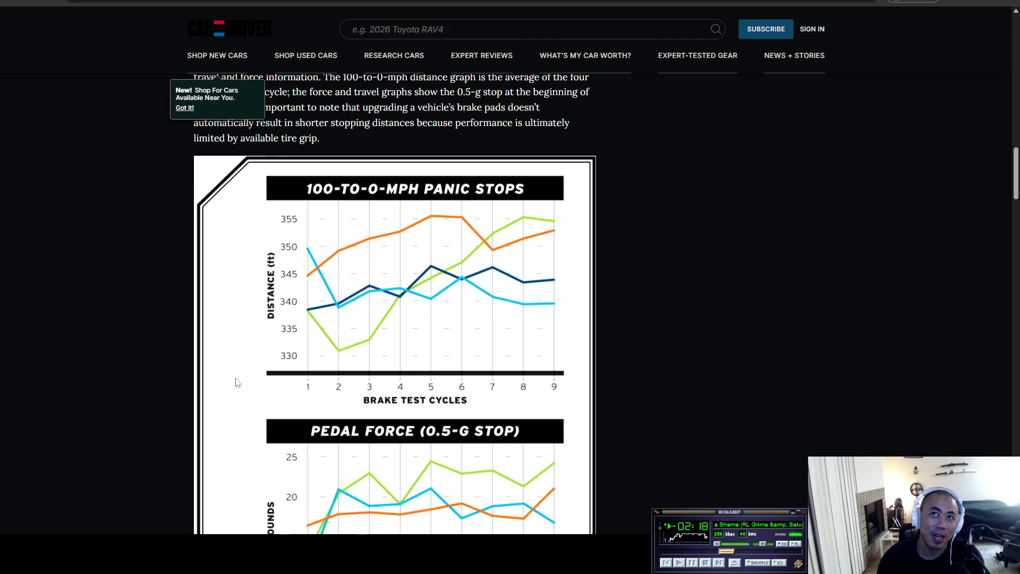
pyautogui.scroll(-3, 238, 385)
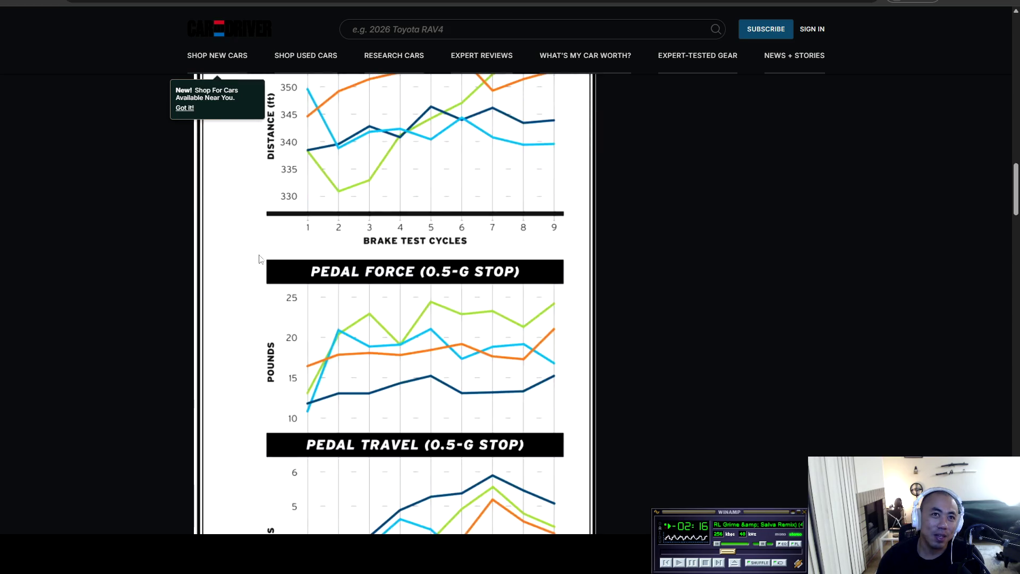
pyautogui.scroll(7, 260, 433)
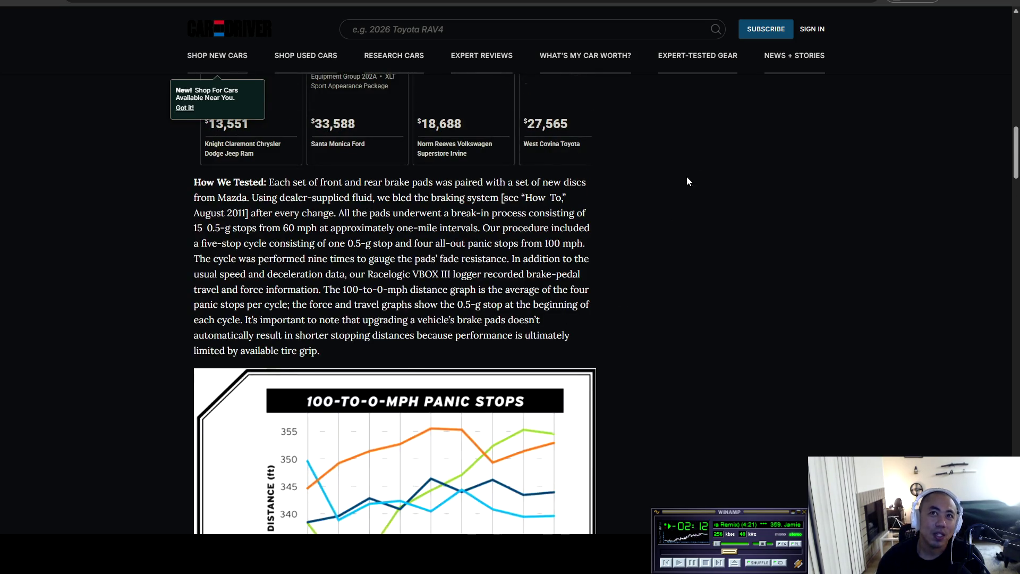
pyautogui.scroll(-4, 681, 195)
pyautogui.hotkey('alt', 'Left')
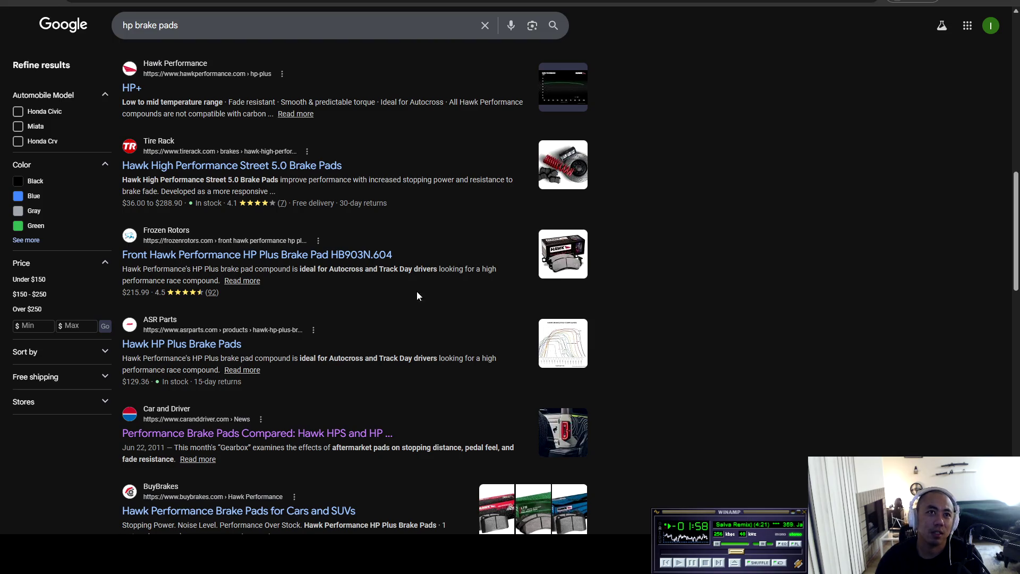
# - Search Google for 'hp brake pads difference'
pyautogui.scroll(3, 246, 287)
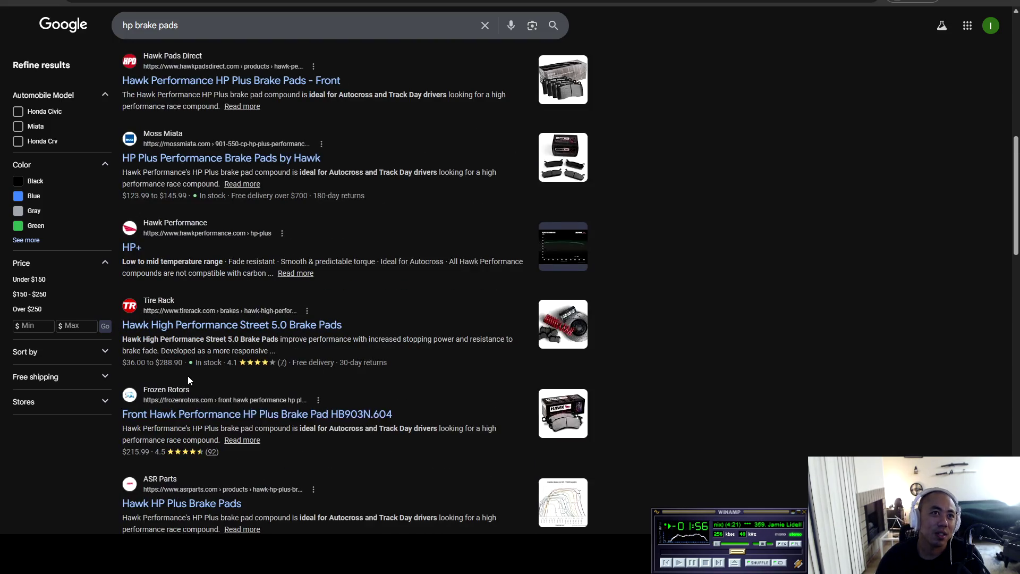
pyautogui.scroll(2, 185, 377)
pyautogui.scroll(2, 239, 425)
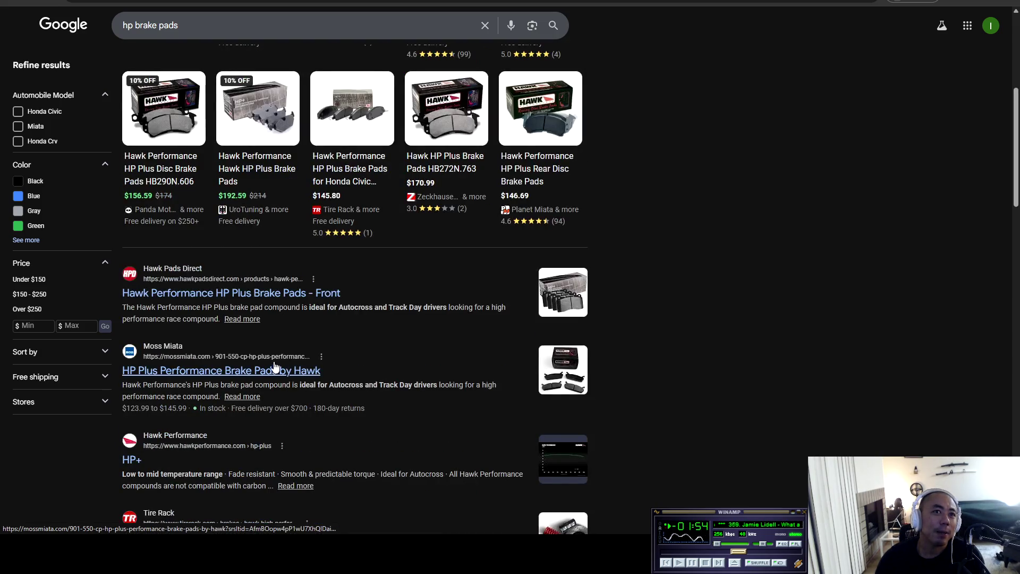
pyautogui.scroll(4, 380, 368)
pyautogui.scroll(-2, 359, 400)
pyautogui.scroll(4, 445, 414)
pyautogui.click(211, 40)
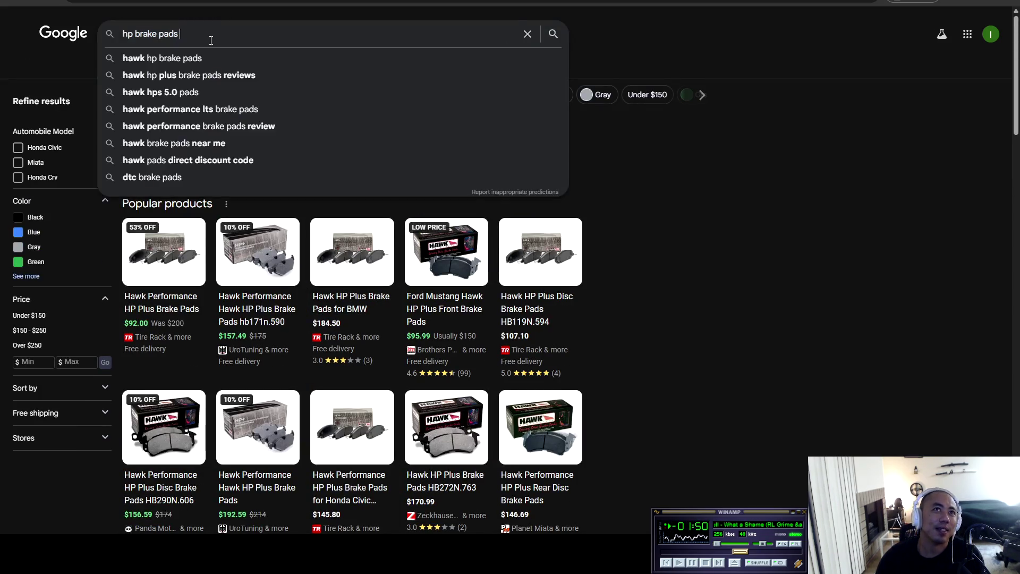
pyautogui.write('difference')
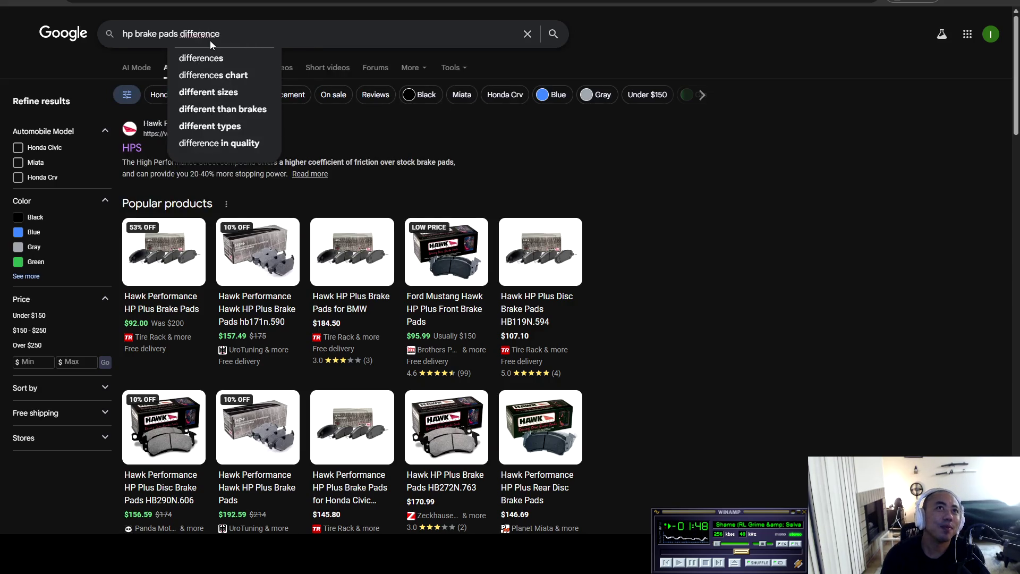
pyautogui.press('Return')
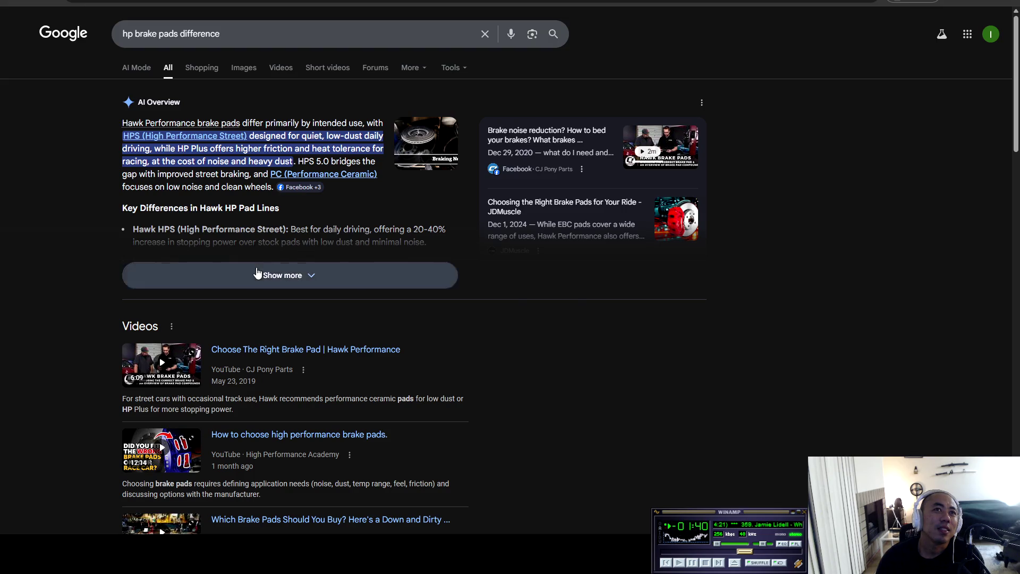
# - Expand the AI Overview and read its Hawk HPS, HPS 5.0 and HP Plus comparison
pyautogui.click(257, 271)
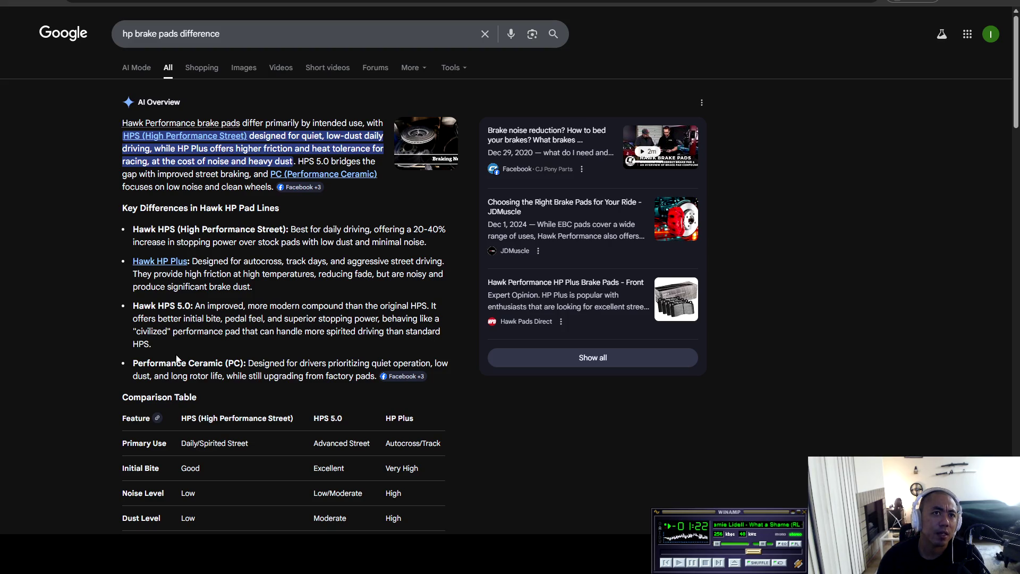
pyautogui.moveTo(134, 366); pyautogui.dragTo(277, 366)
pyautogui.scroll(-3, 294, 362)
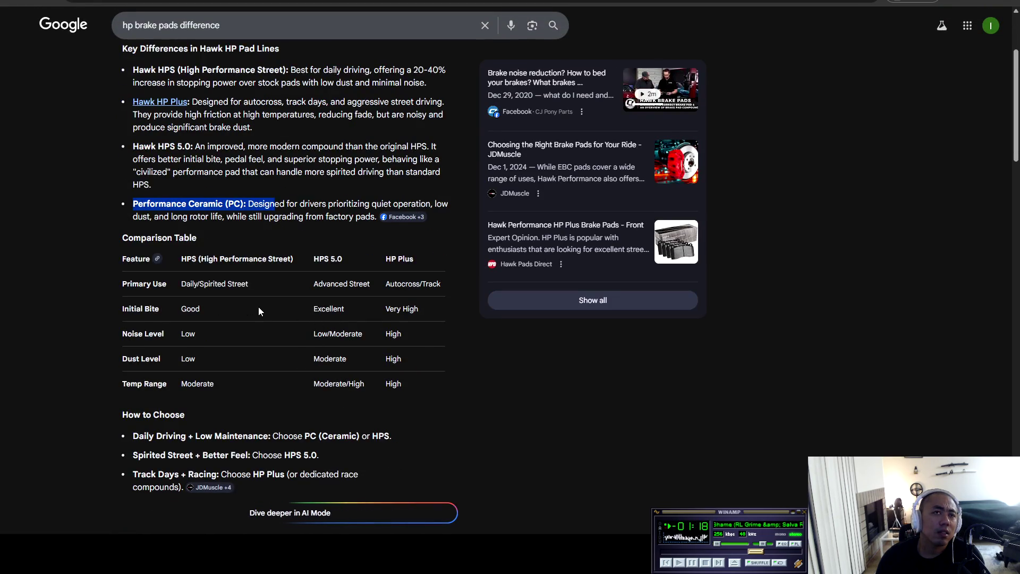
pyautogui.click(258, 307)
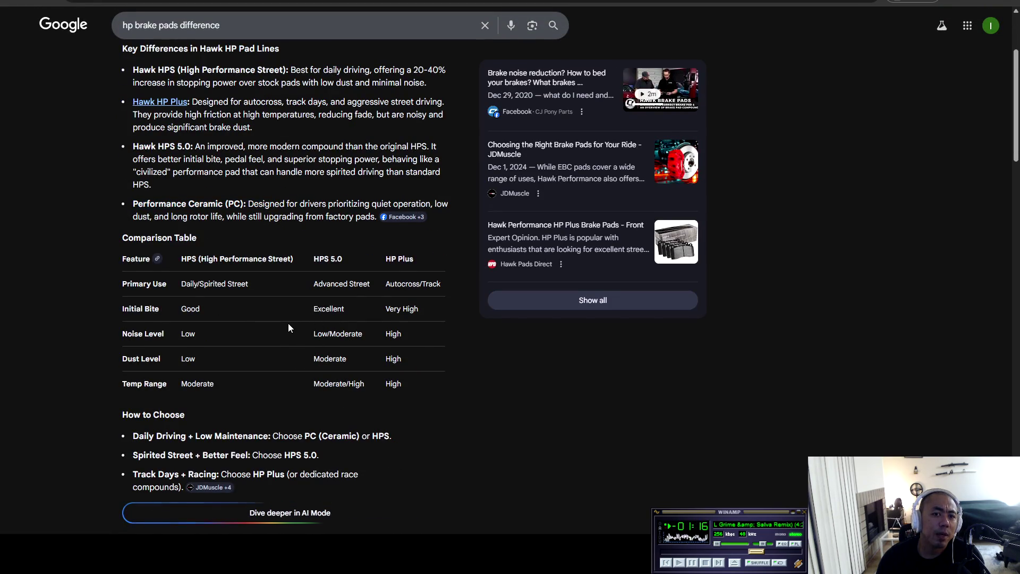
pyautogui.scroll(-7, 288, 323)
pyautogui.scroll(-8, 270, 313)
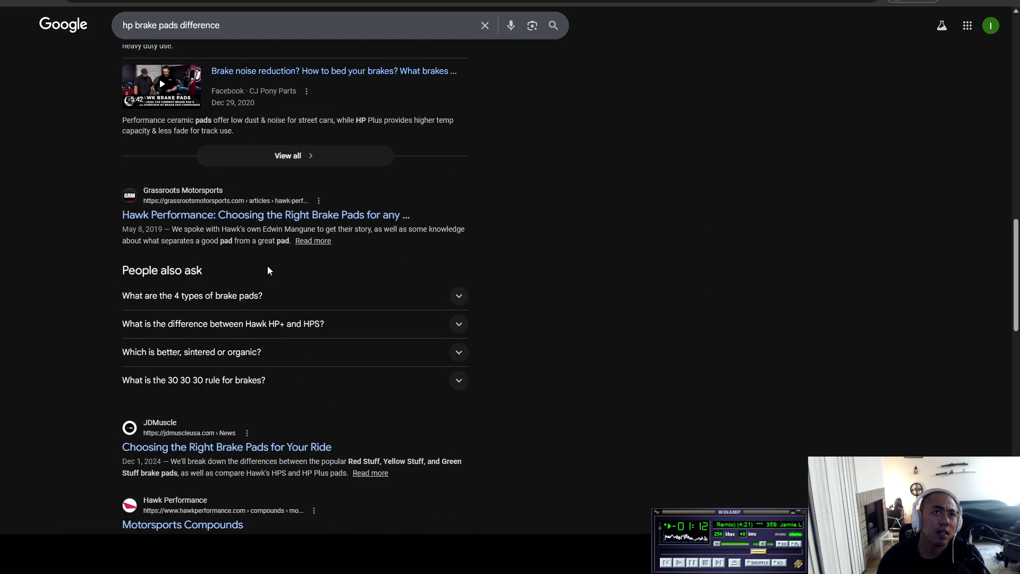
# - Open the Grassroots Motorsports article on race versus street pads and read through it
pyautogui.click(234, 216)
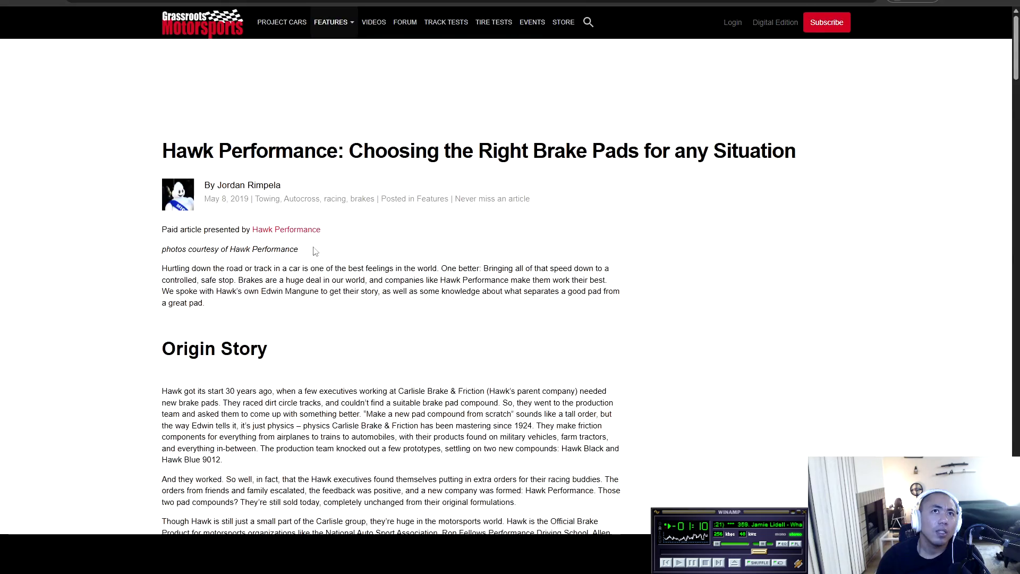
pyautogui.scroll(-12, 122, 247)
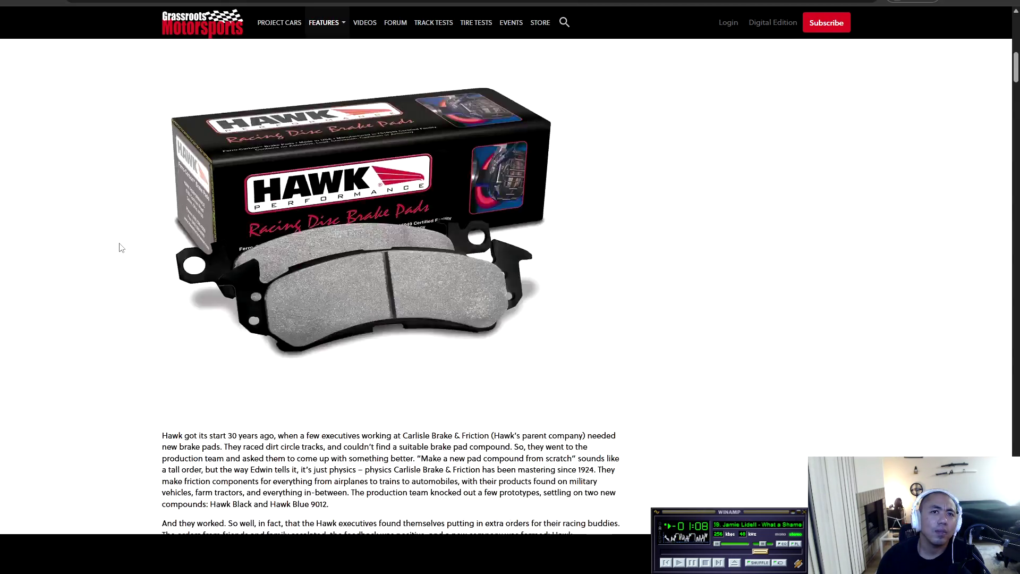
pyautogui.scroll(-4, 121, 247)
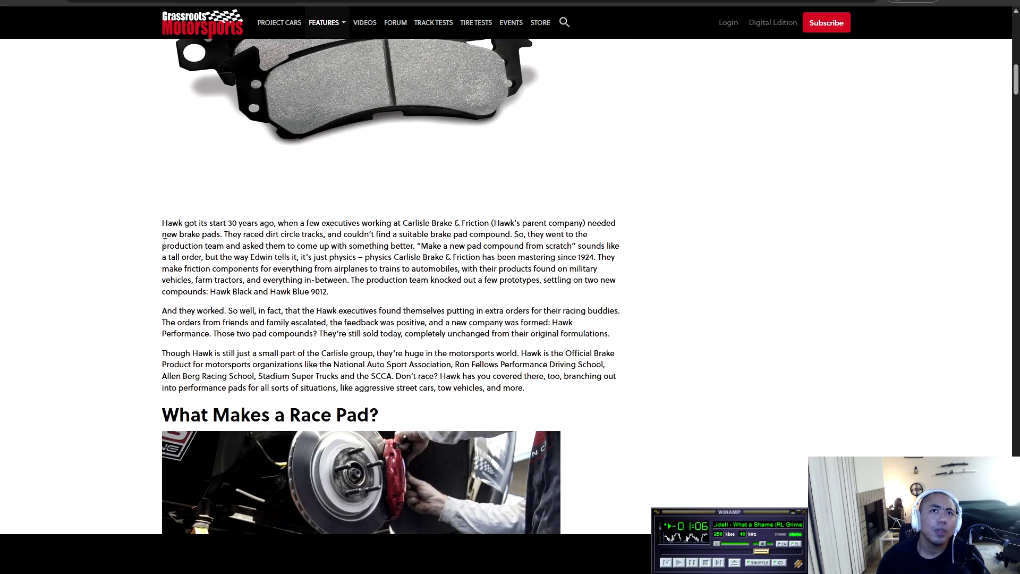
pyautogui.scroll(-2, 159, 237)
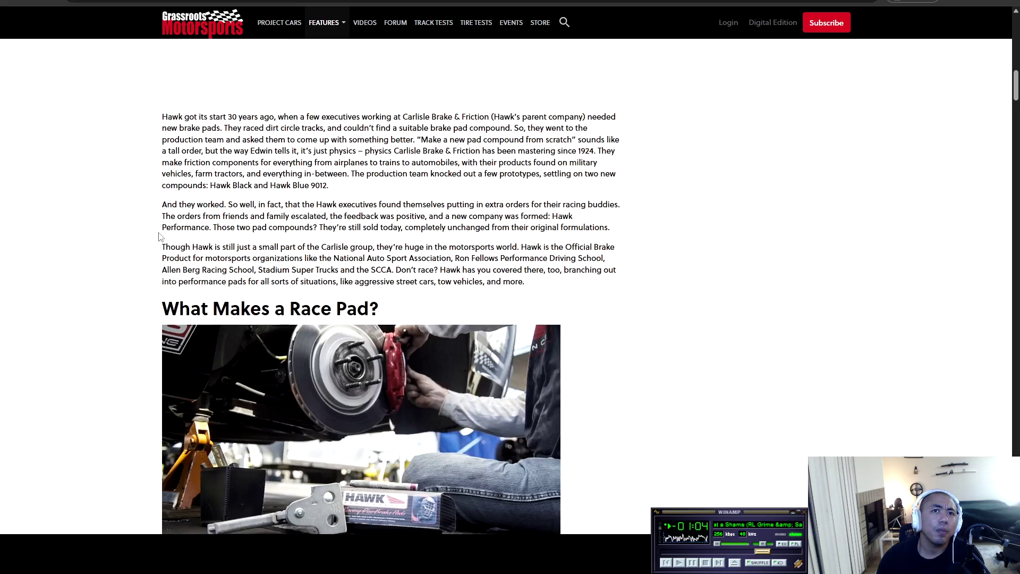
pyautogui.scroll(-3, 268, 219)
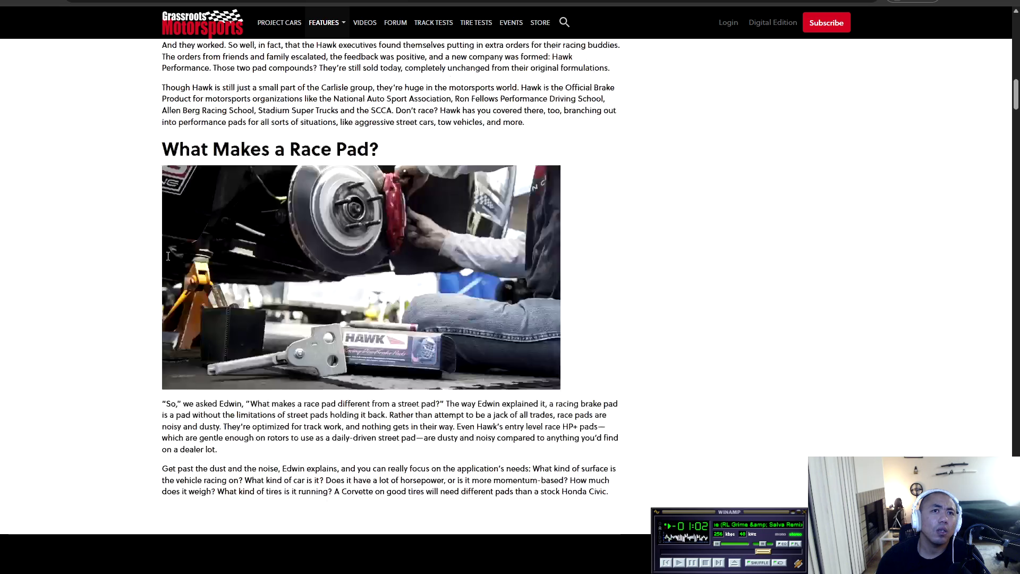
pyautogui.scroll(-5, 118, 287)
pyautogui.scroll(-1, 118, 287)
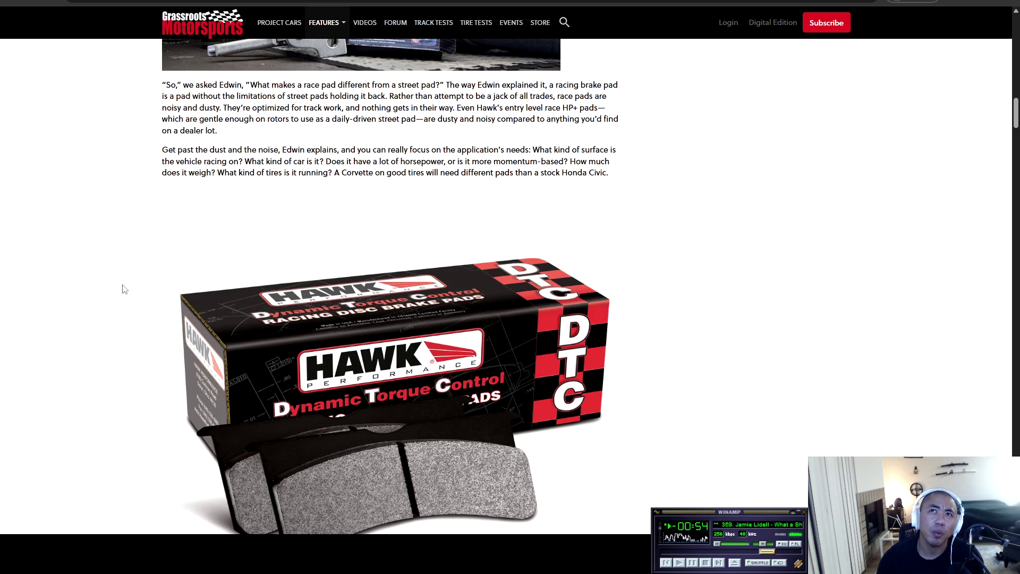
# - Highlight the passages noting Hawk's entry-level HP+ pads are dusty and noisy
pyautogui.moveTo(465, 109); pyautogui.dragTo(601, 106)
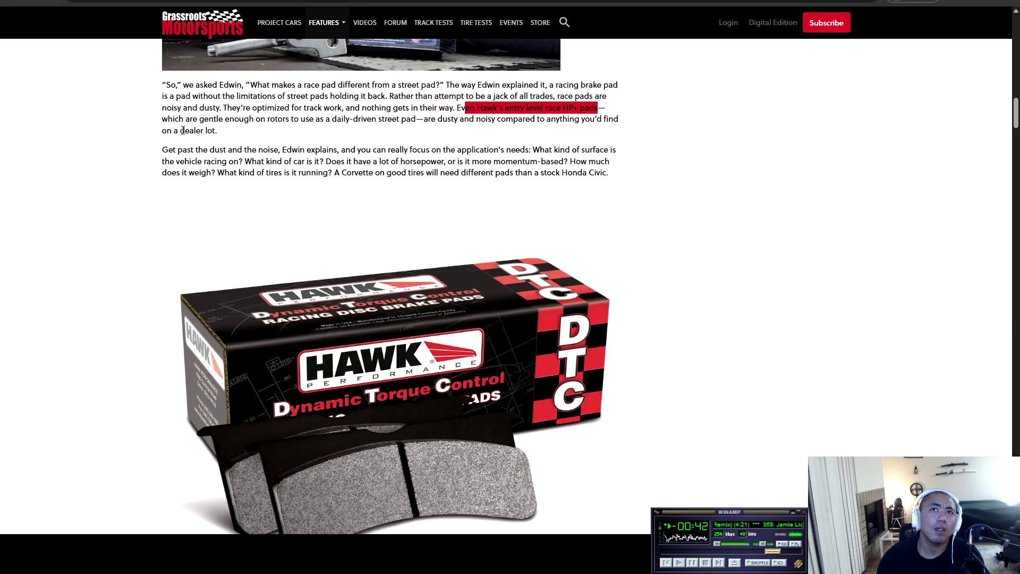
pyautogui.moveTo(431, 119)
pyautogui.mouseDown()
pyautogui.moveTo(615, 118)
pyautogui.moveTo(208, 131)
pyautogui.moveTo(222, 137)
pyautogui.mouseUp()
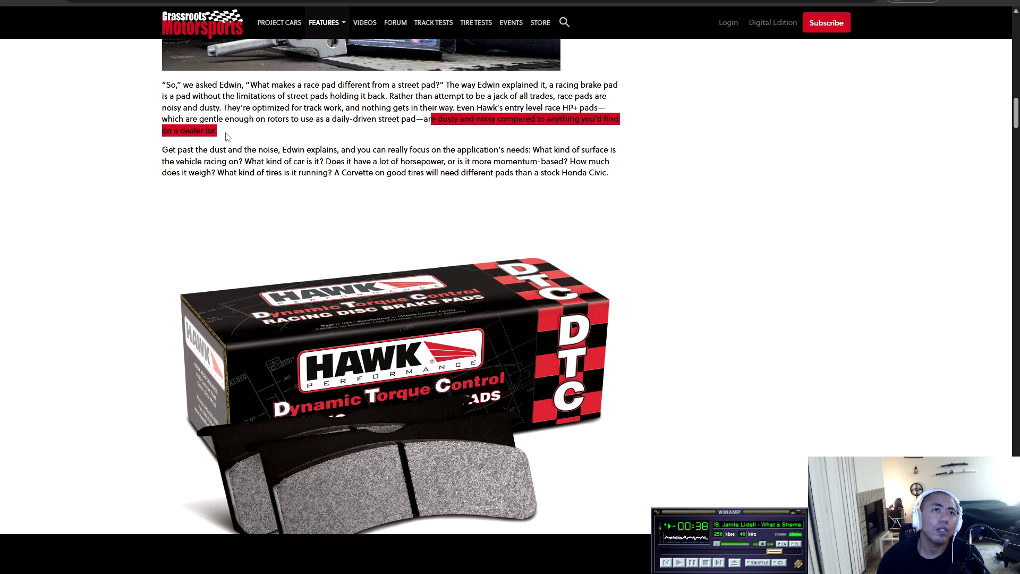
pyautogui.click(443, 140)
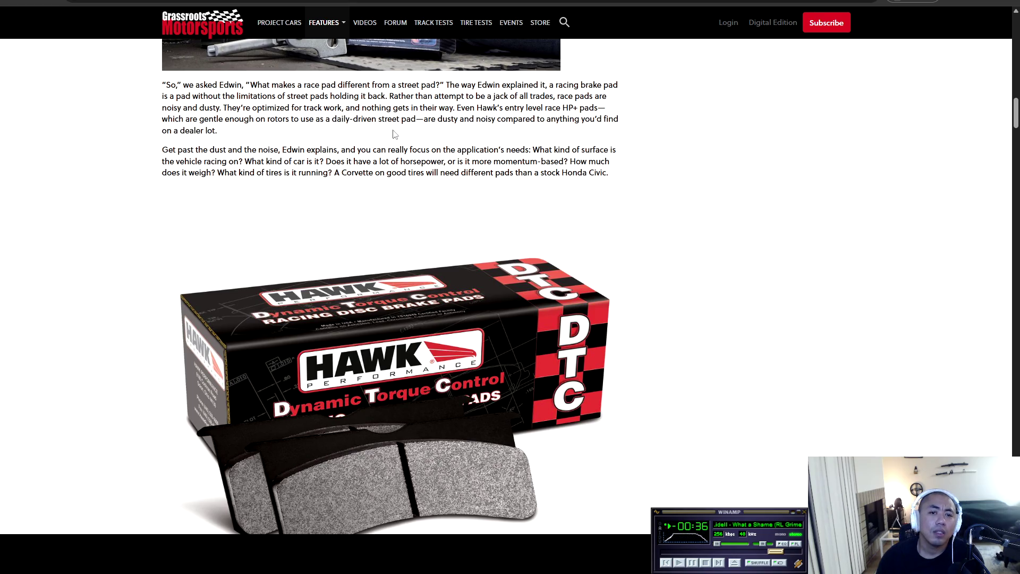
pyautogui.scroll(4, 389, 139)
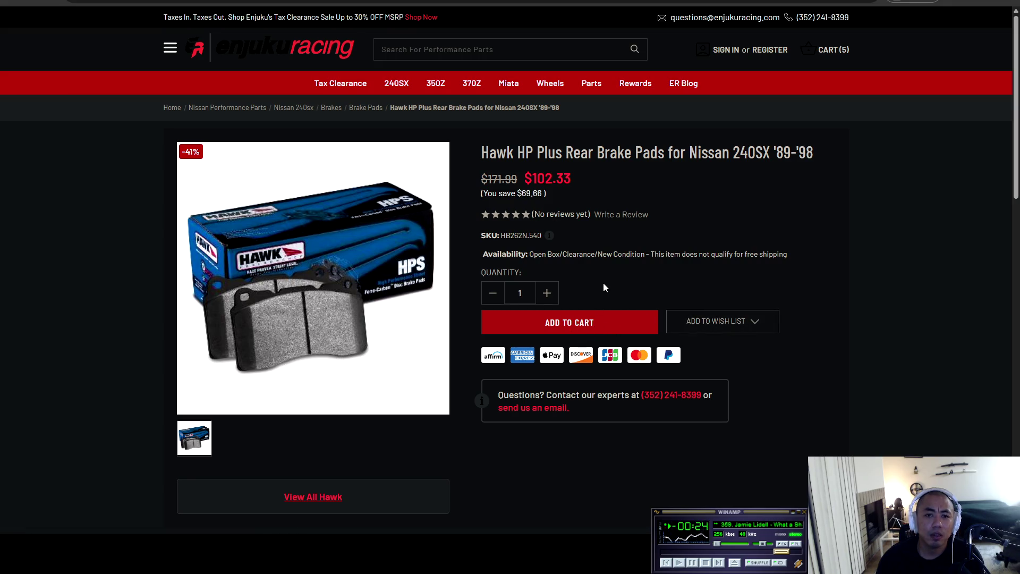
# - Add the Hawk HP Plus Rear Brake Pads ($102.33) to the cart, totaling $633.79, and close the cart panel
pyautogui.click(582, 328)
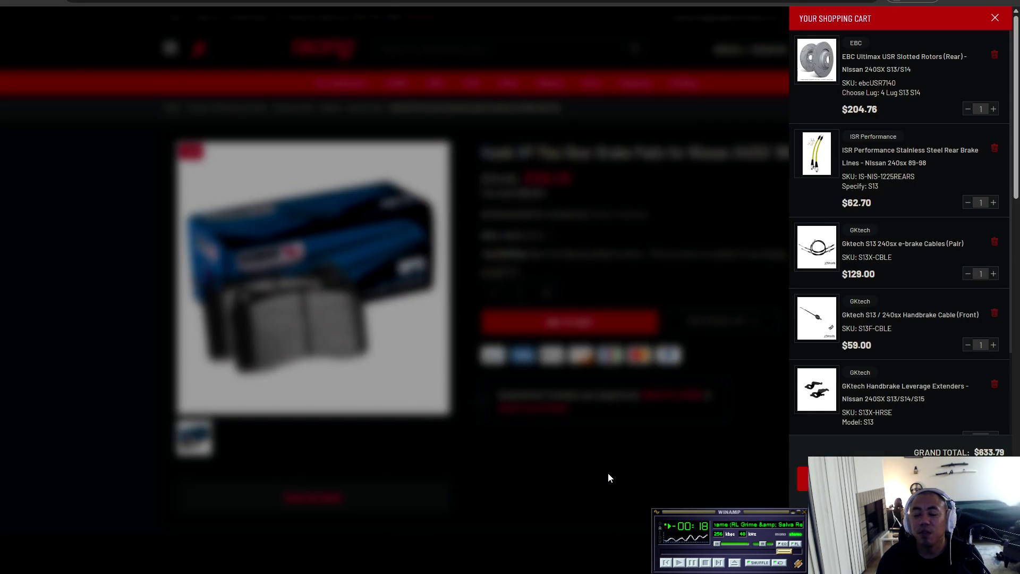
pyautogui.click(608, 475)
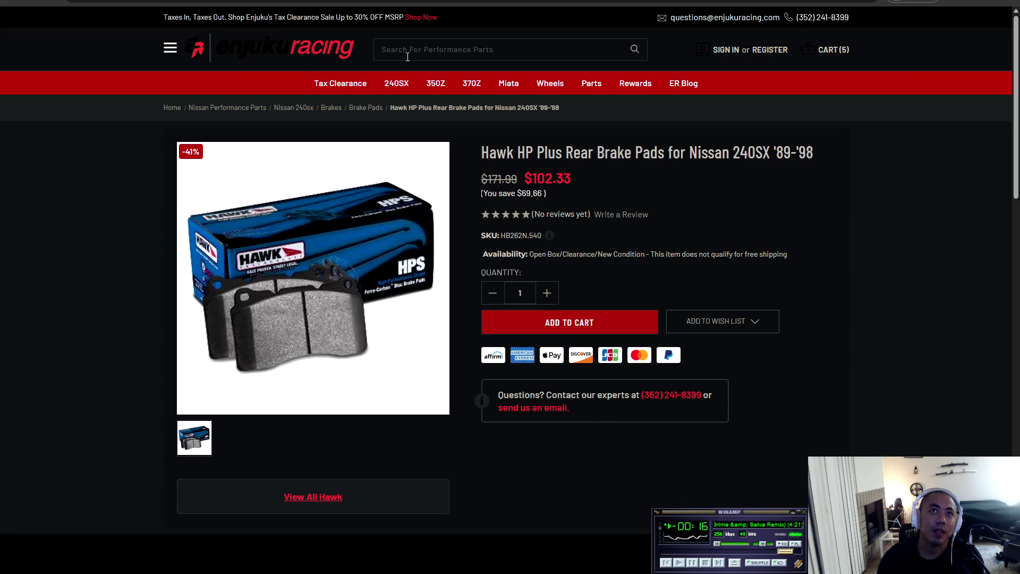
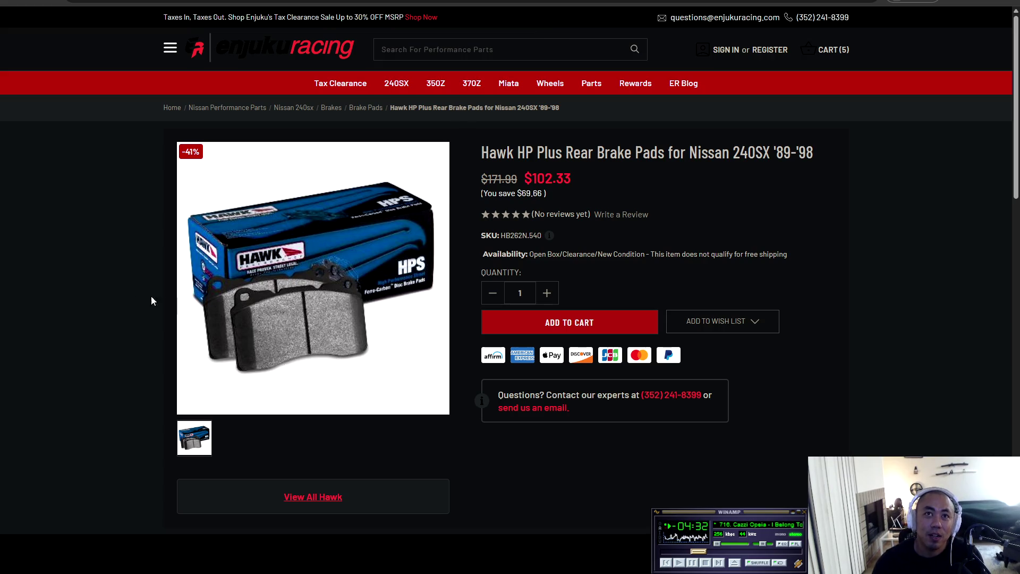
# - Search 'wilwood brake fluid' and add the Wilwood Hi-Temp 570 Racing Brake Fluid ($15.71) to the cart
pyautogui.click(505, 49)
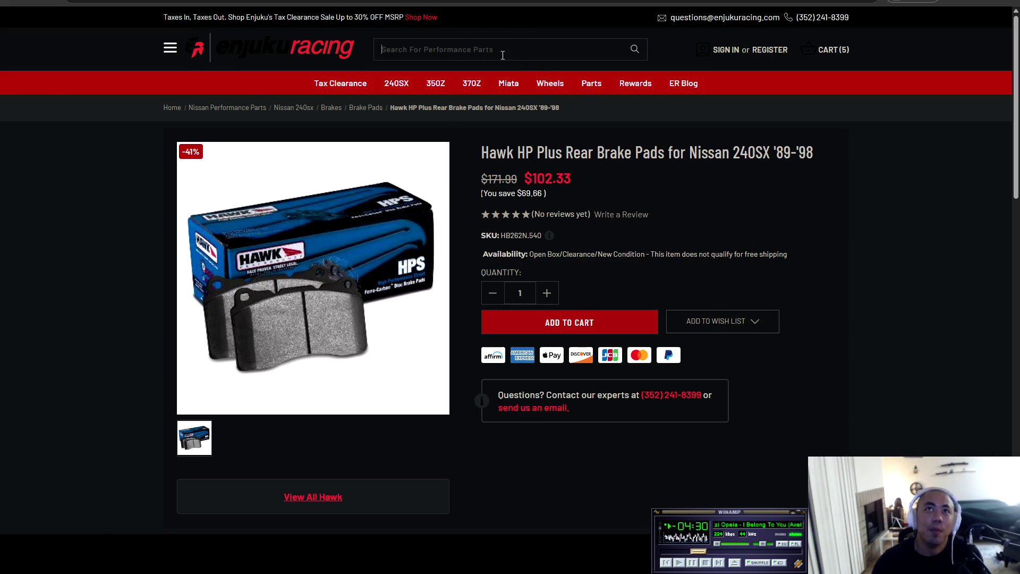
pyautogui.write('wilwo')
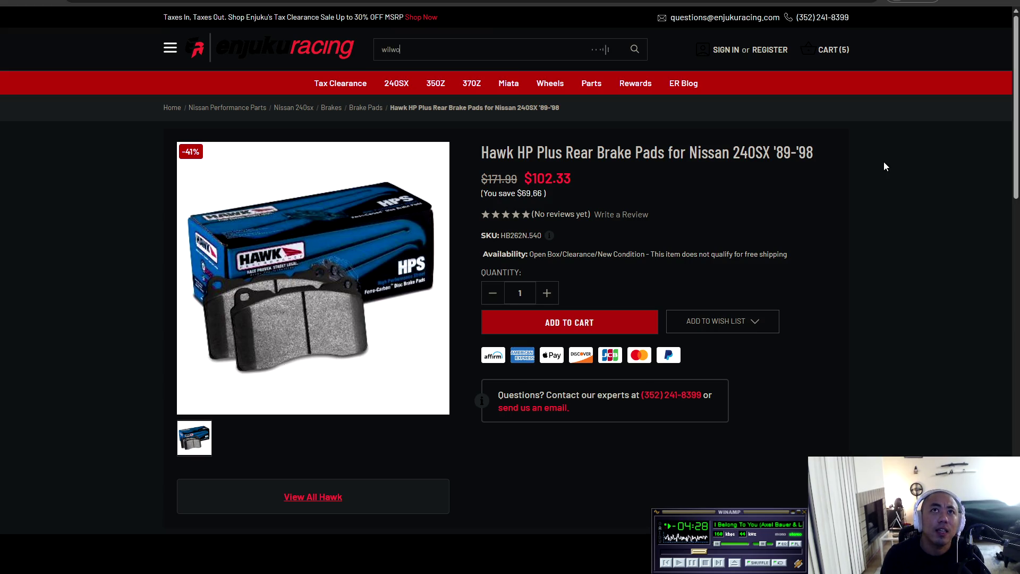
pyautogui.write('od br')
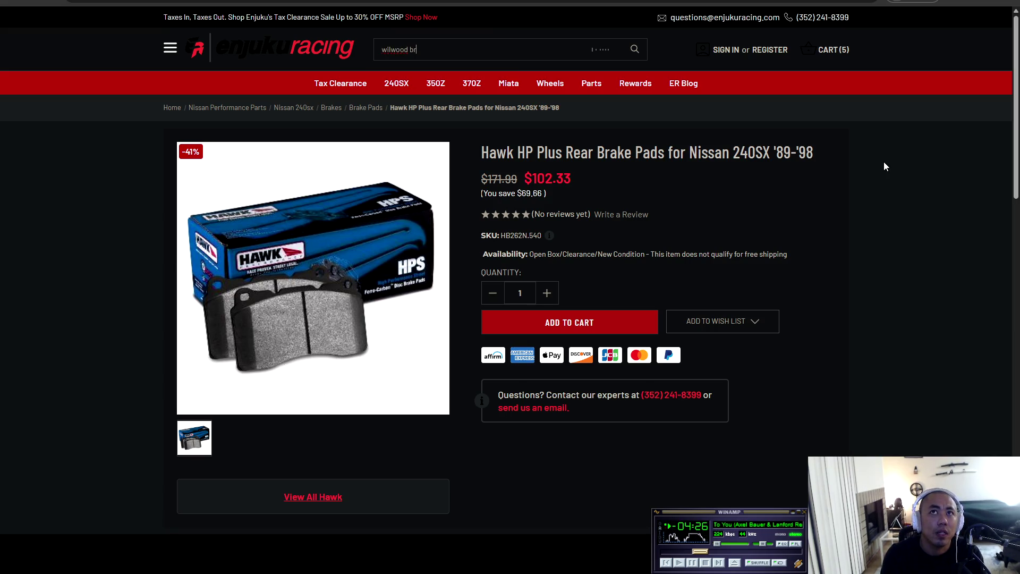
pyautogui.write('ake fluid')
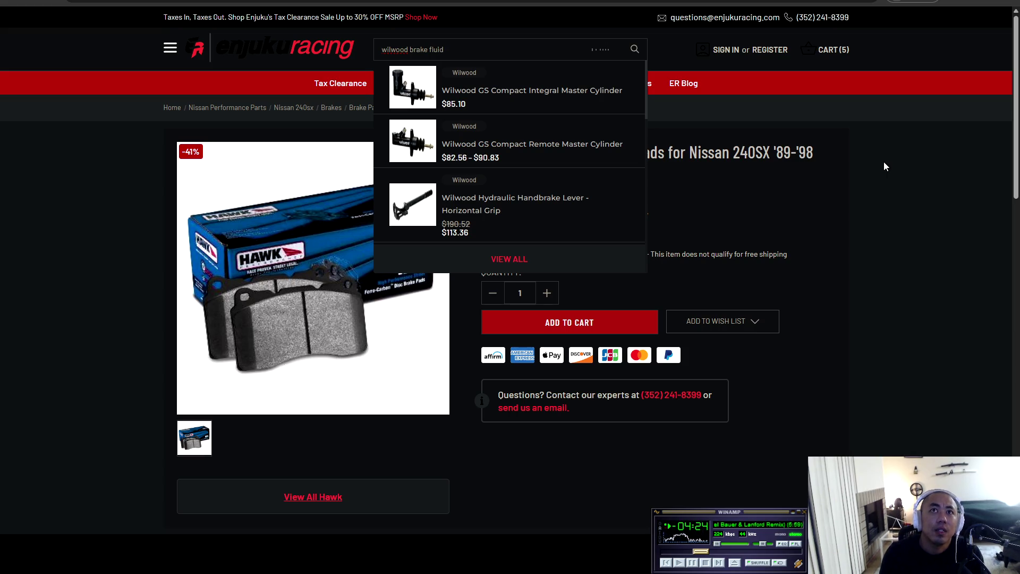
pyautogui.press('Return')
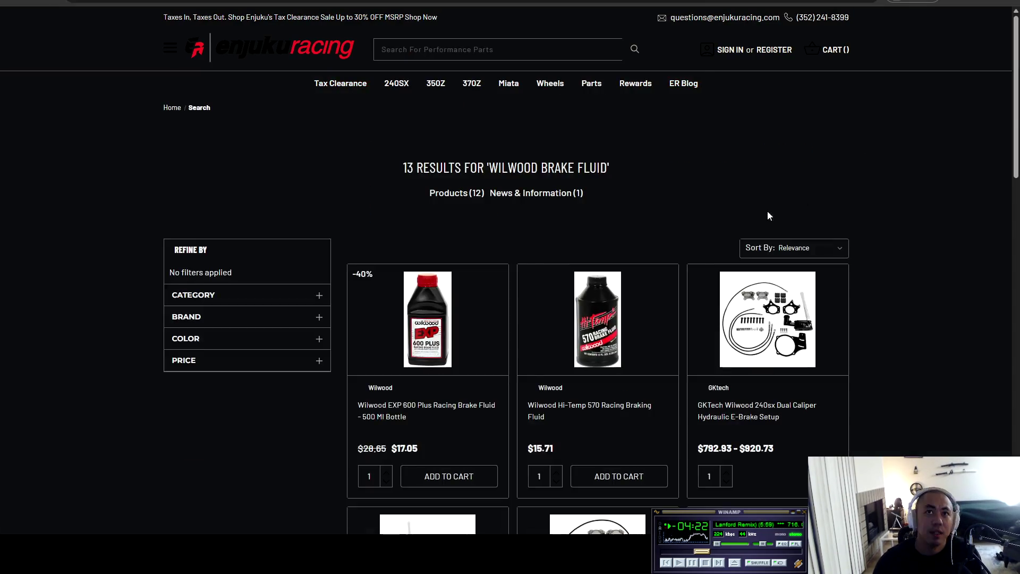
pyautogui.scroll(-1, 638, 420)
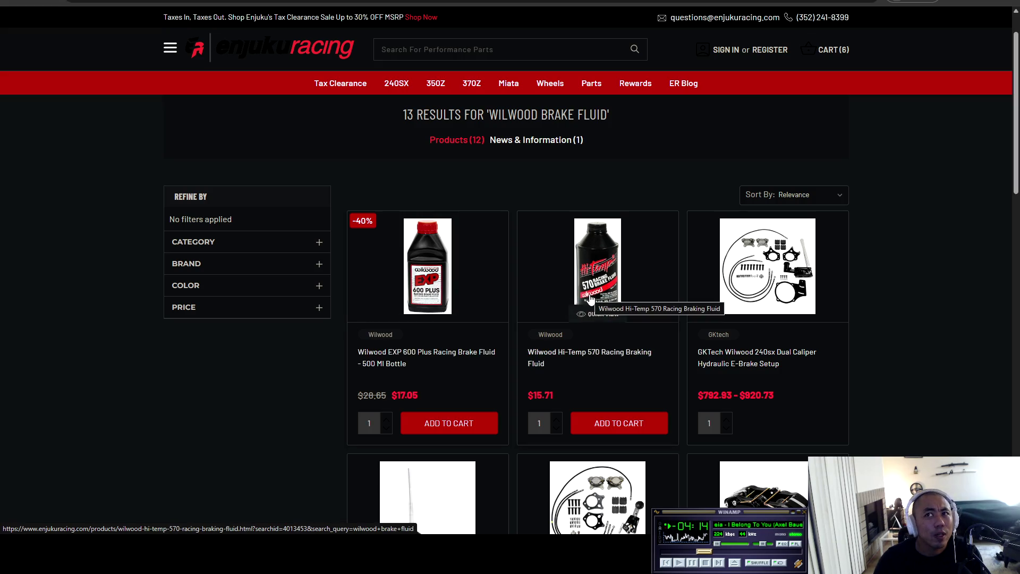
pyautogui.scroll(-1, 592, 319)
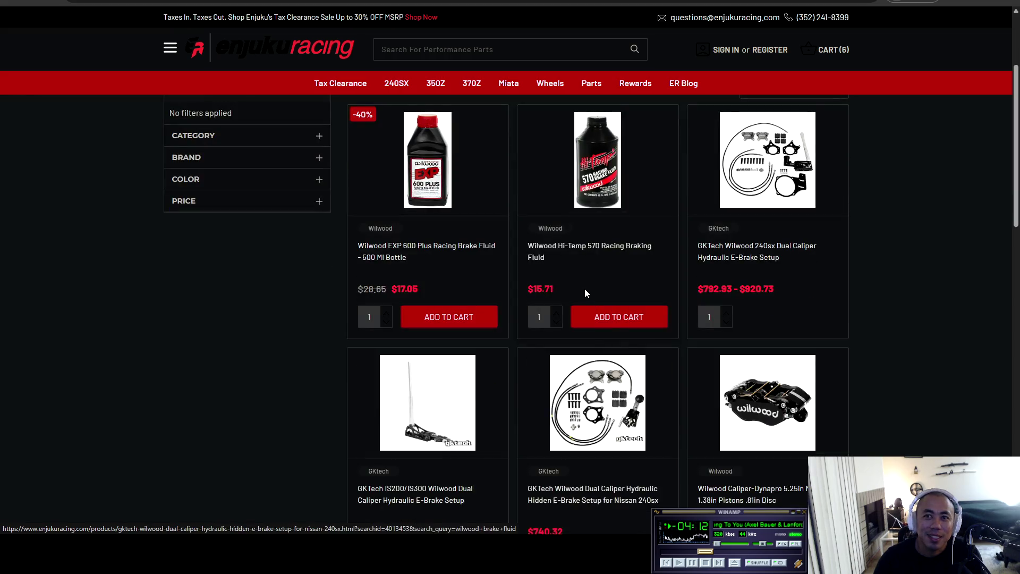
pyautogui.click(630, 378)
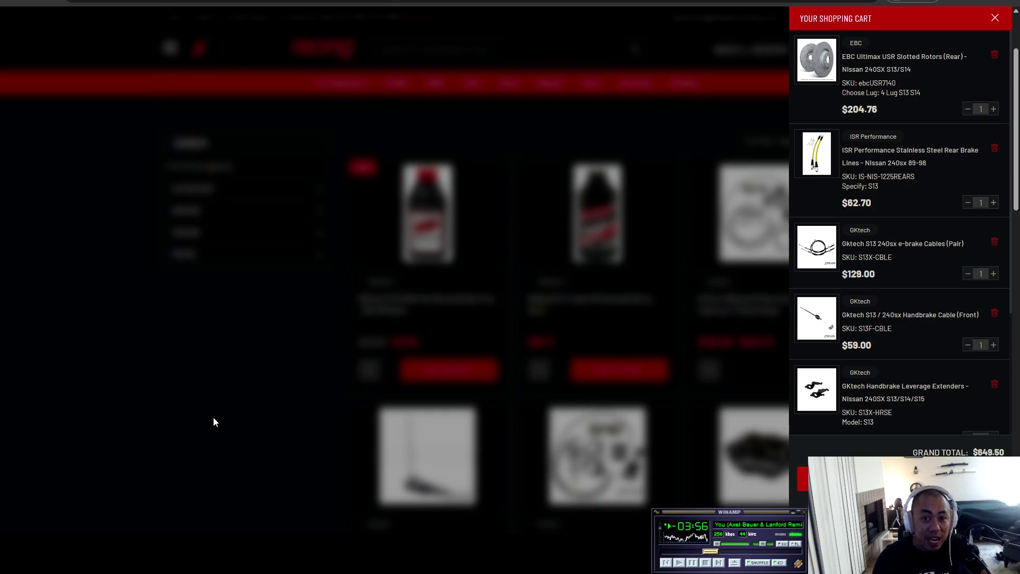
pyautogui.click(219, 409)
# - Search the store for 'caliper' and browse the 535 results
pyautogui.click(473, 48)
pyautogui.write('caliper')
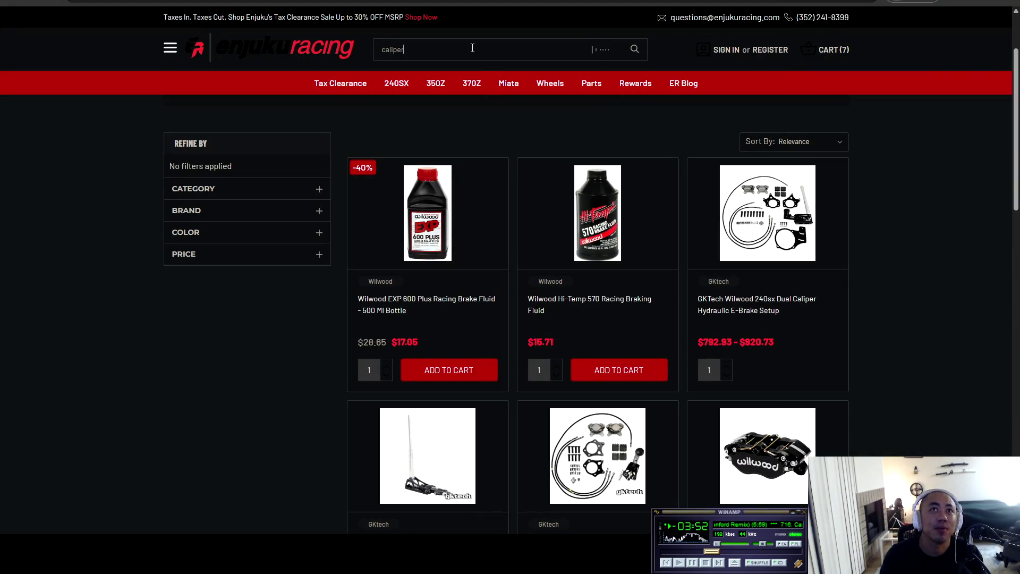
pyautogui.press('Return')
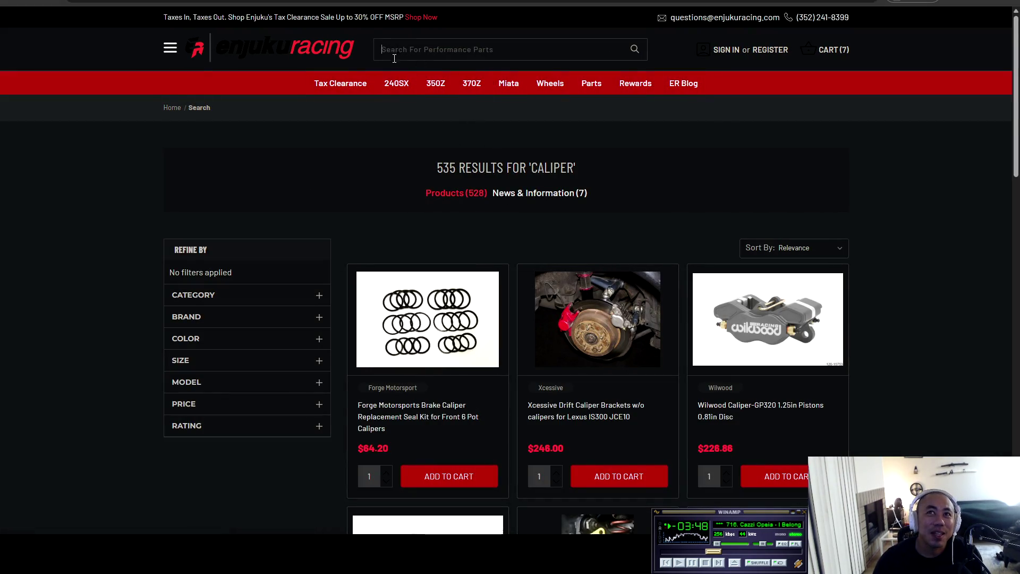
pyautogui.scroll(-3, 945, 301)
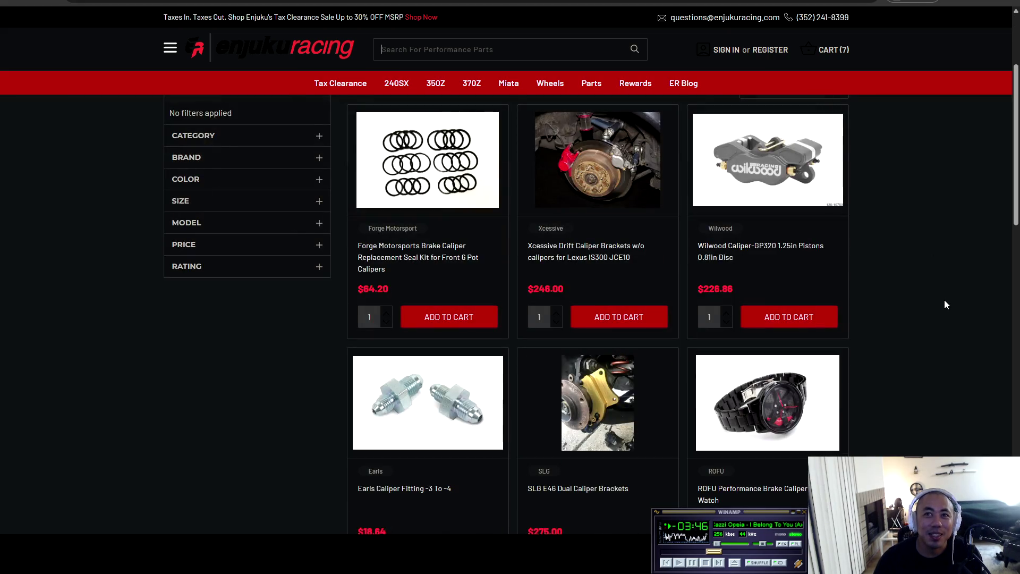
pyautogui.scroll(-4, 917, 336)
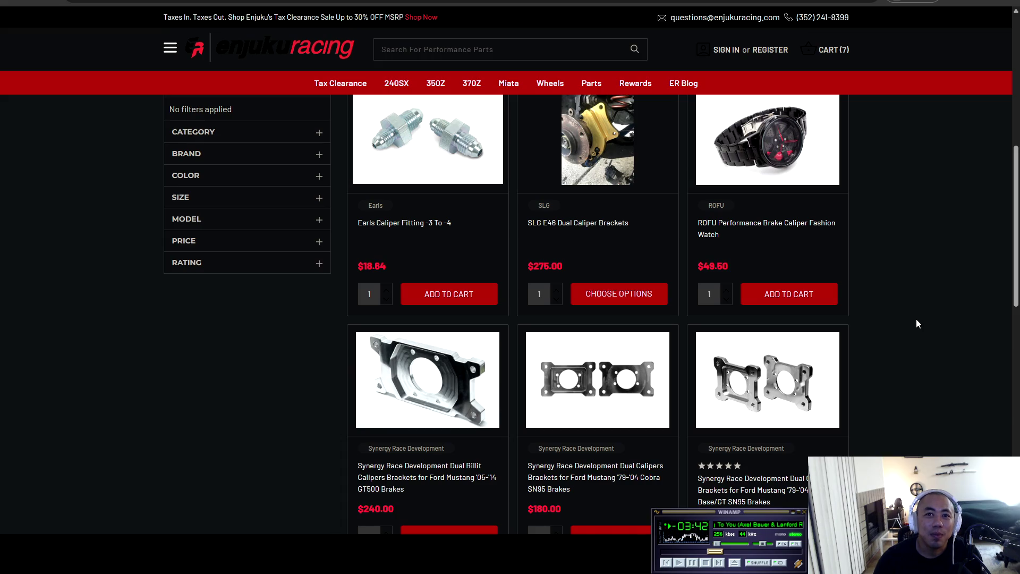
pyautogui.scroll(8, 917, 323)
# - Search 'rear caliper' and scroll through the 163 results, led by ROFU Z34 caliper kits
pyautogui.write('rear caliper')
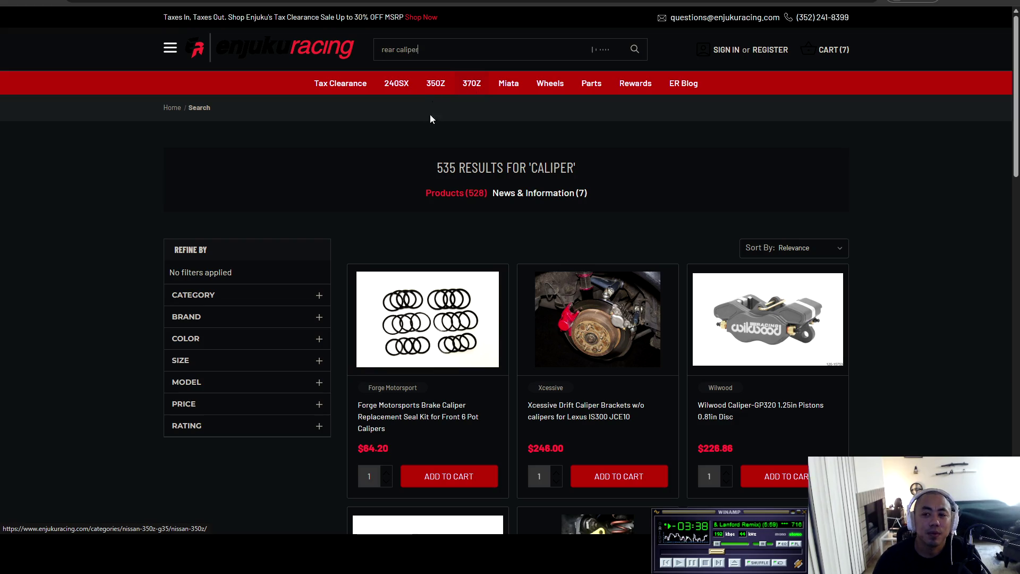
pyautogui.press('Return')
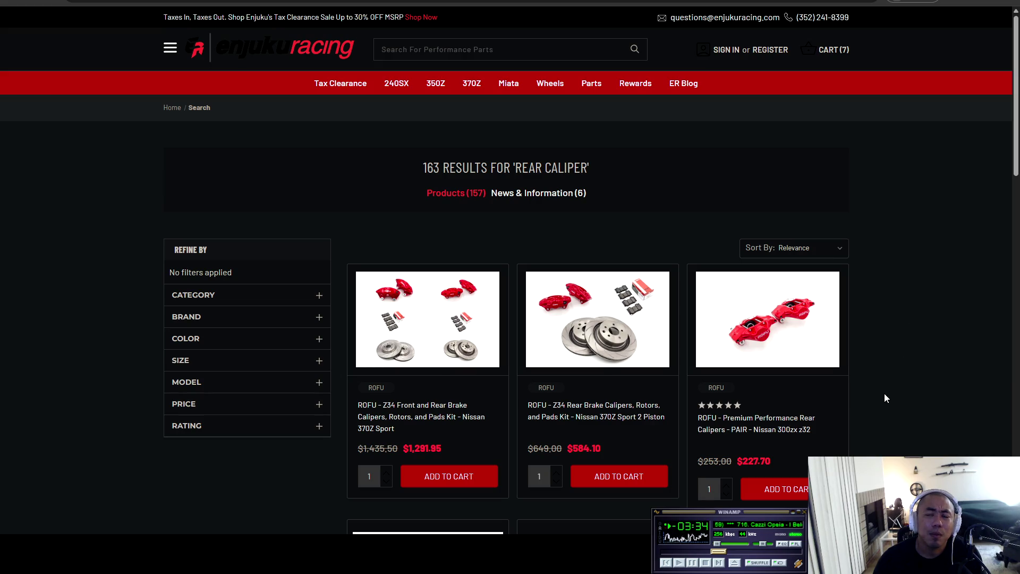
pyautogui.scroll(-1, 890, 394)
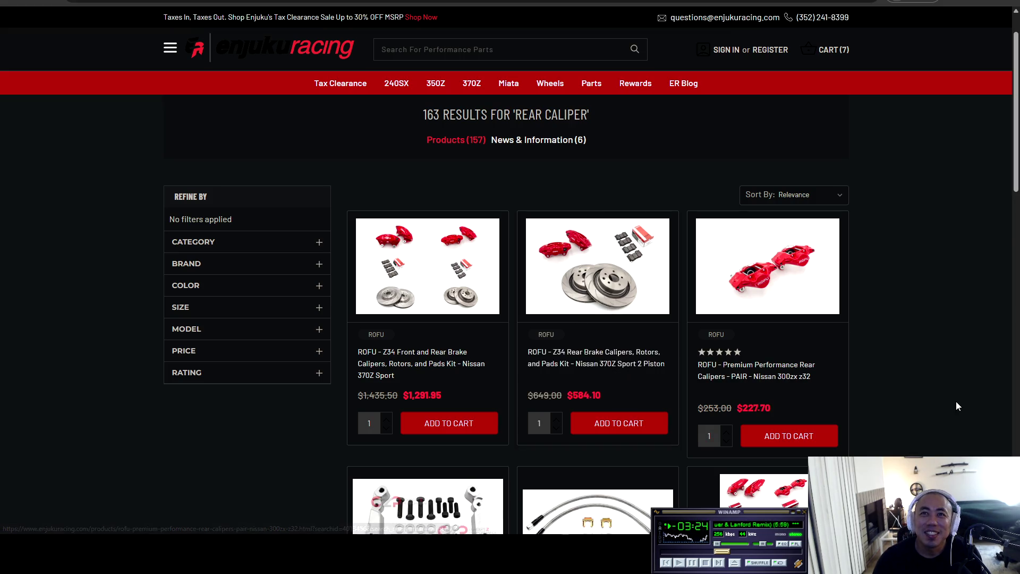
pyautogui.scroll(-3, 956, 401)
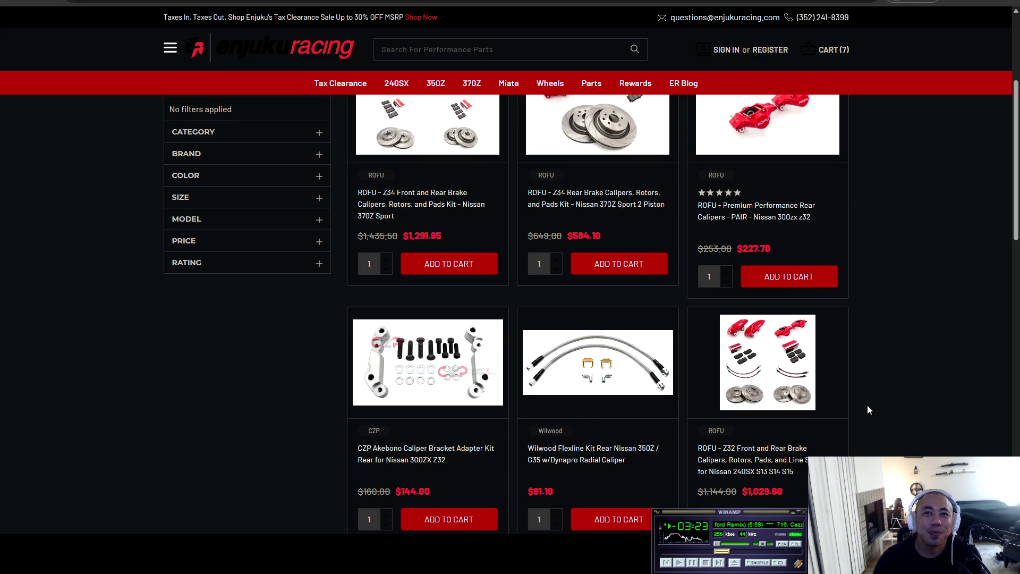
pyautogui.scroll(-4, 862, 408)
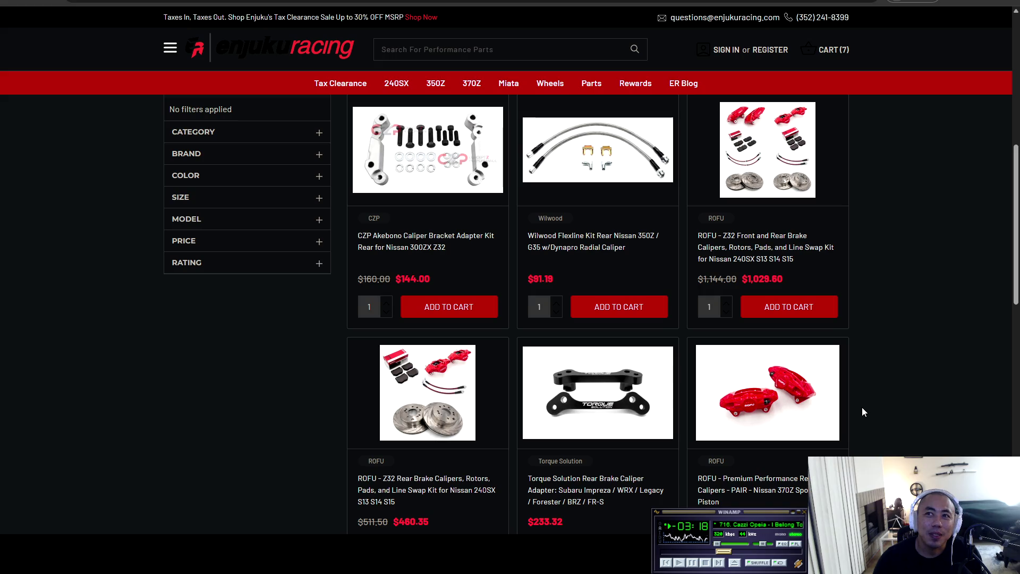
pyautogui.moveTo(845, 445)
pyautogui.scroll(-5, 856, 438)
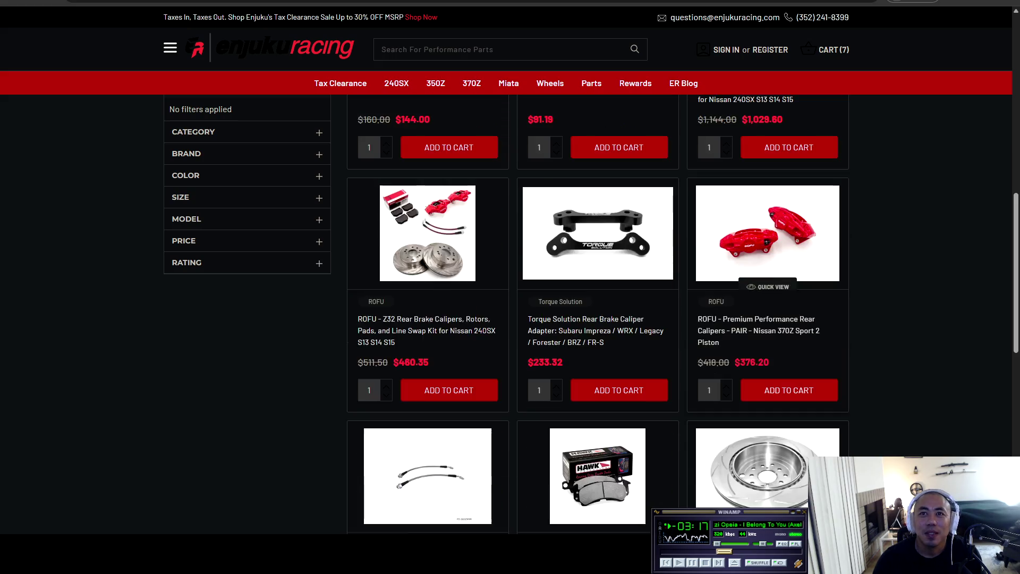
pyautogui.scroll(-2, 879, 426)
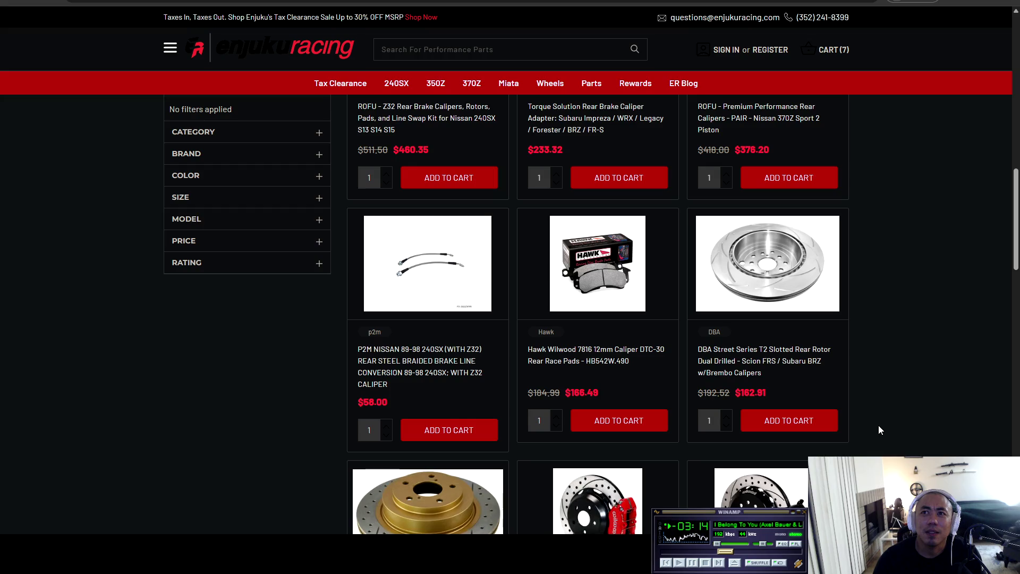
pyautogui.scroll(-4, 868, 429)
pyautogui.scroll(-5, 865, 435)
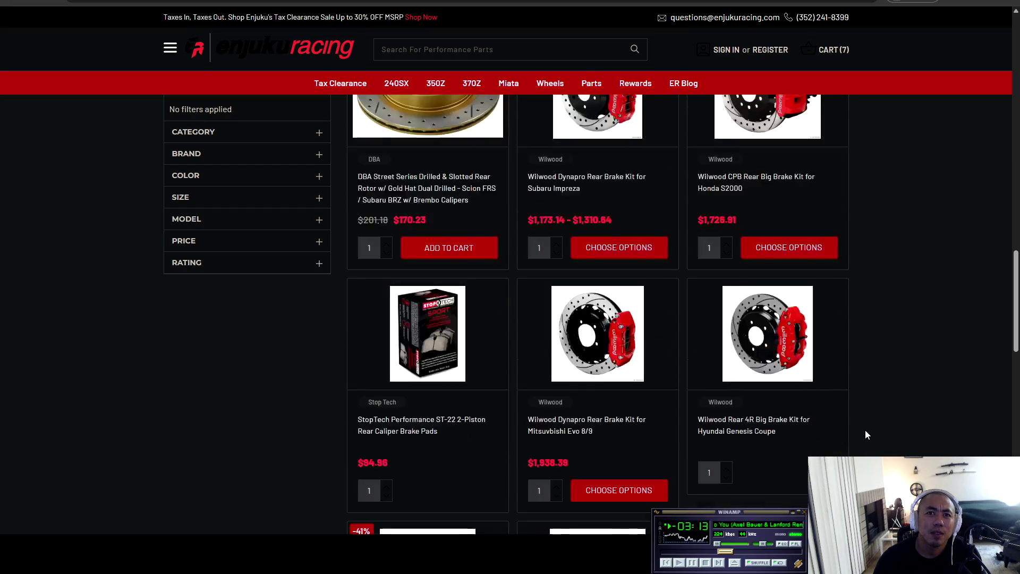
pyautogui.scroll(-4, 865, 434)
pyautogui.scroll(-2, 865, 432)
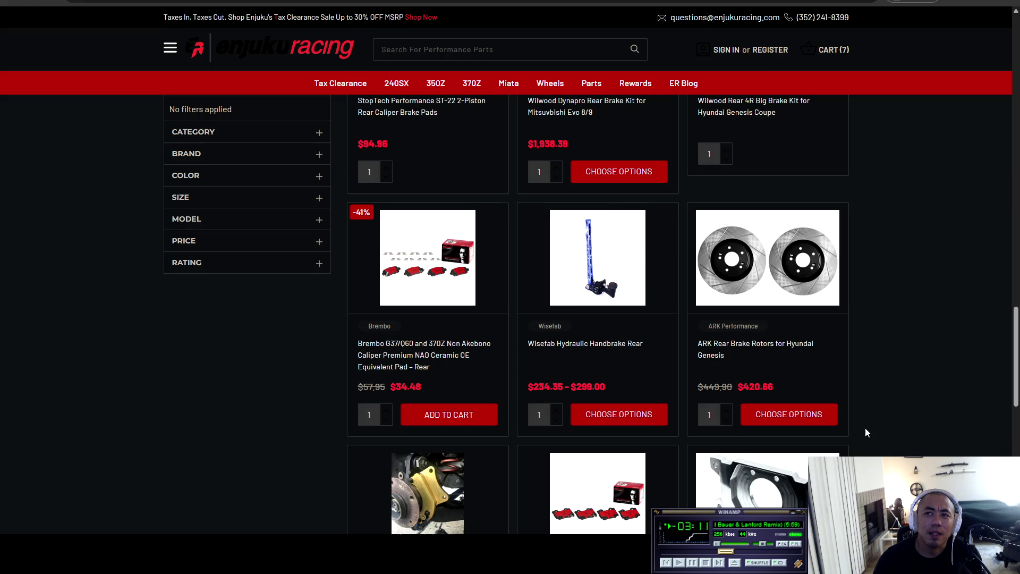
pyautogui.scroll(-5, 865, 432)
pyautogui.scroll(-13, 865, 432)
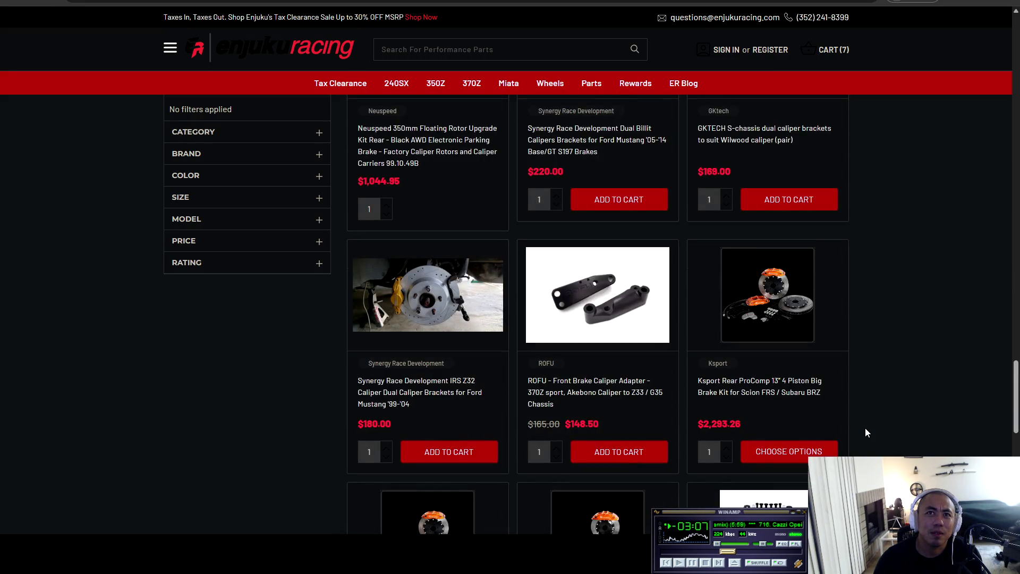
pyautogui.scroll(-4, 866, 432)
pyautogui.scroll(-4, 867, 433)
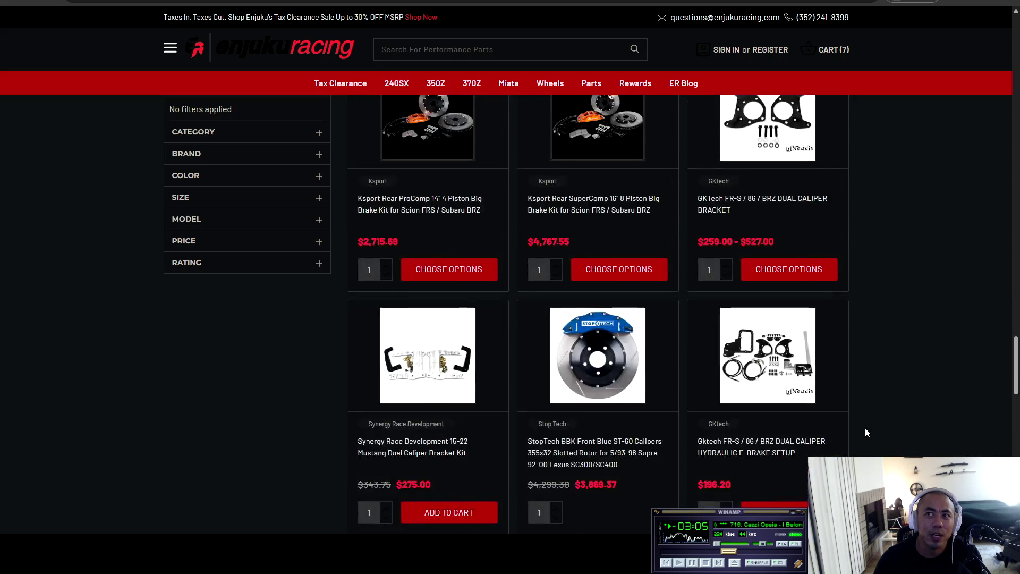
pyautogui.scroll(-4, 856, 409)
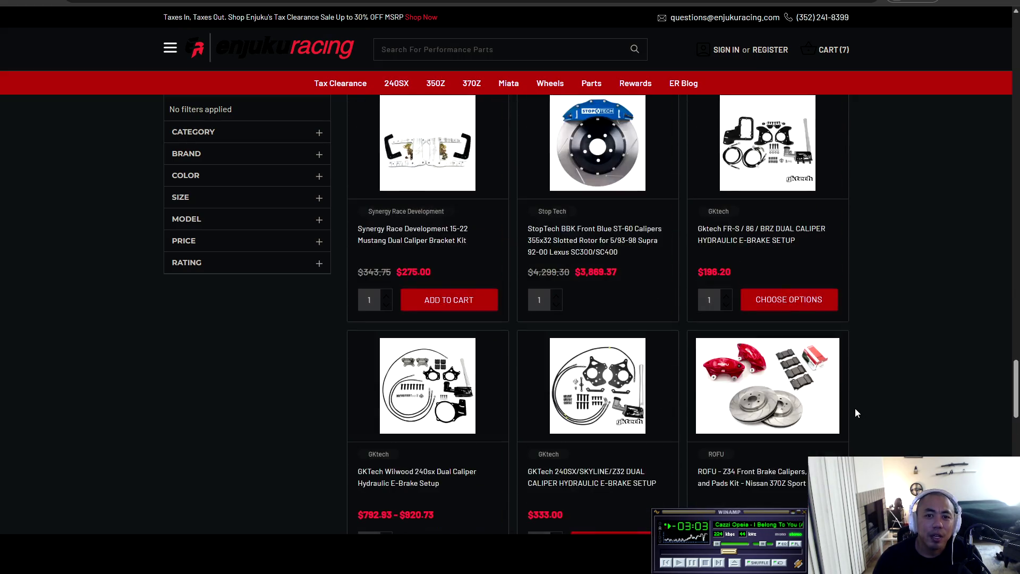
pyautogui.scroll(-5, 856, 409)
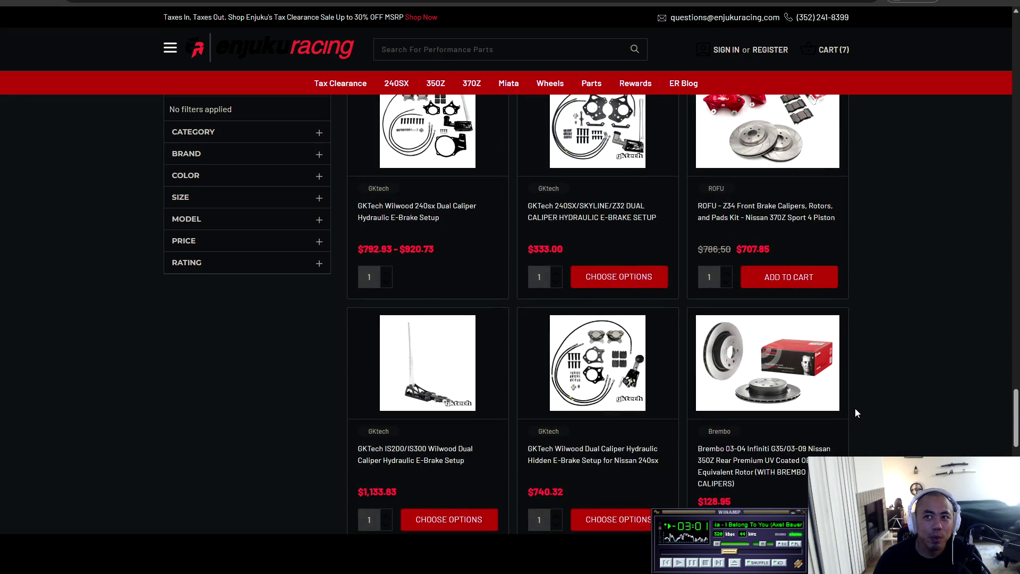
pyautogui.scroll(15, 855, 409)
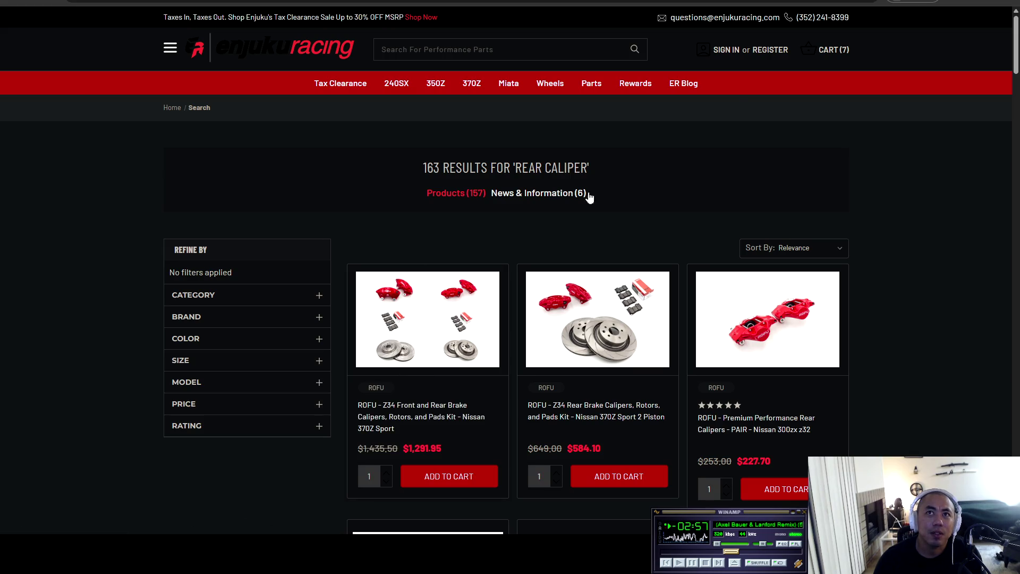
# - Open the cart and review the rotors, lines, cables, pads and fluid totalling $849.50
pyautogui.click(834, 50)
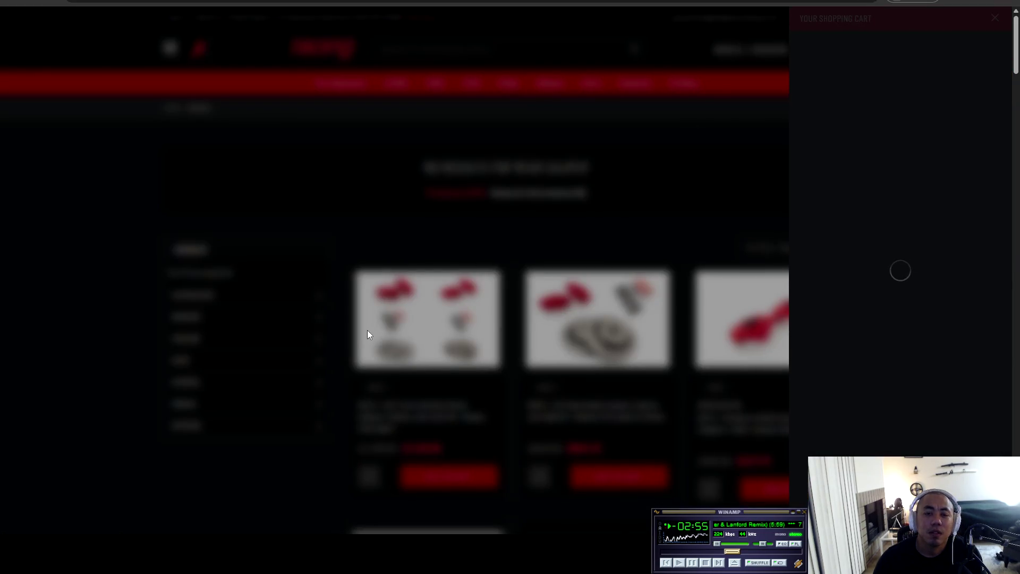
pyautogui.scroll(-4, 905, 307)
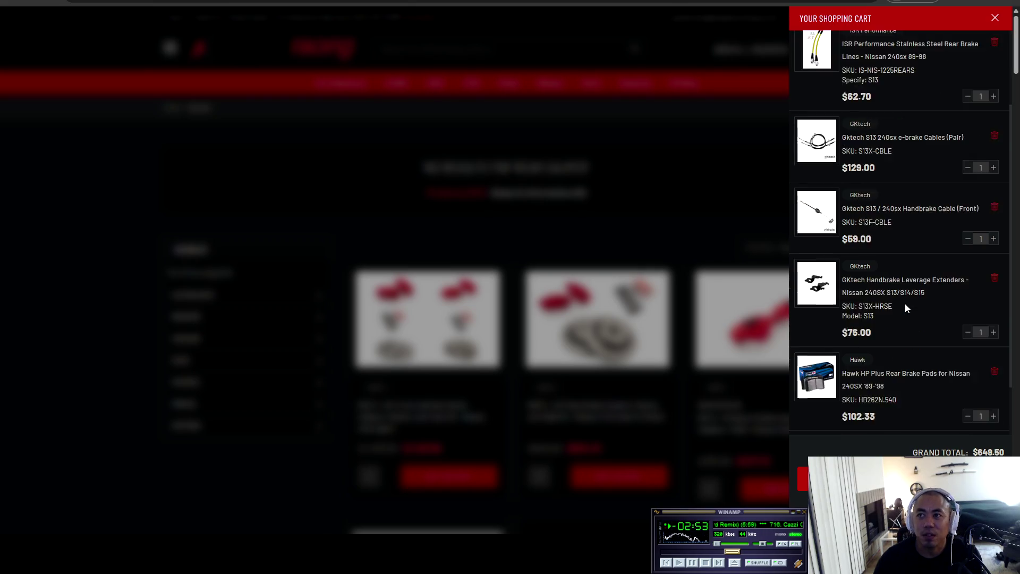
pyautogui.scroll(4, 905, 311)
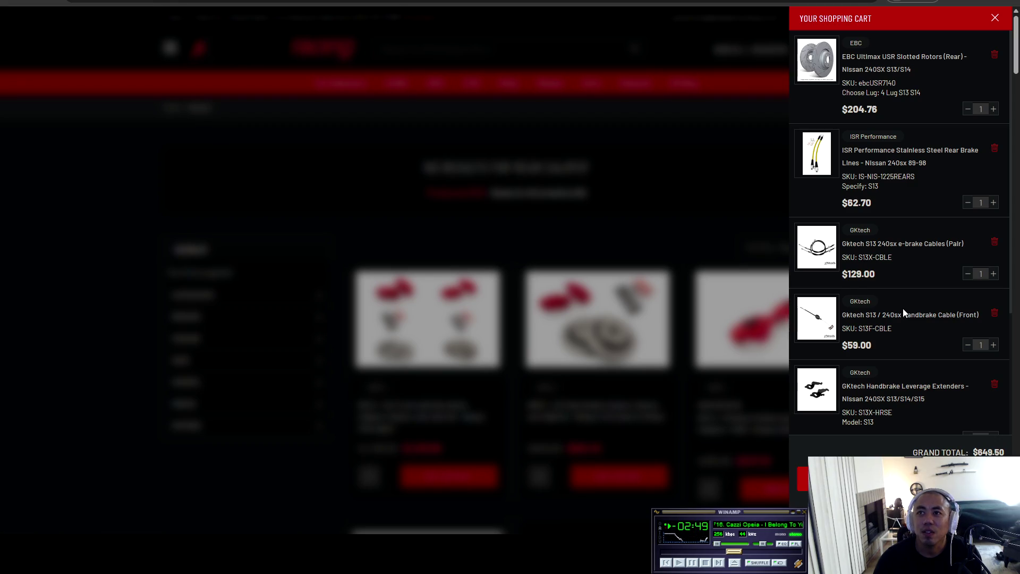
pyautogui.scroll(-3, 904, 310)
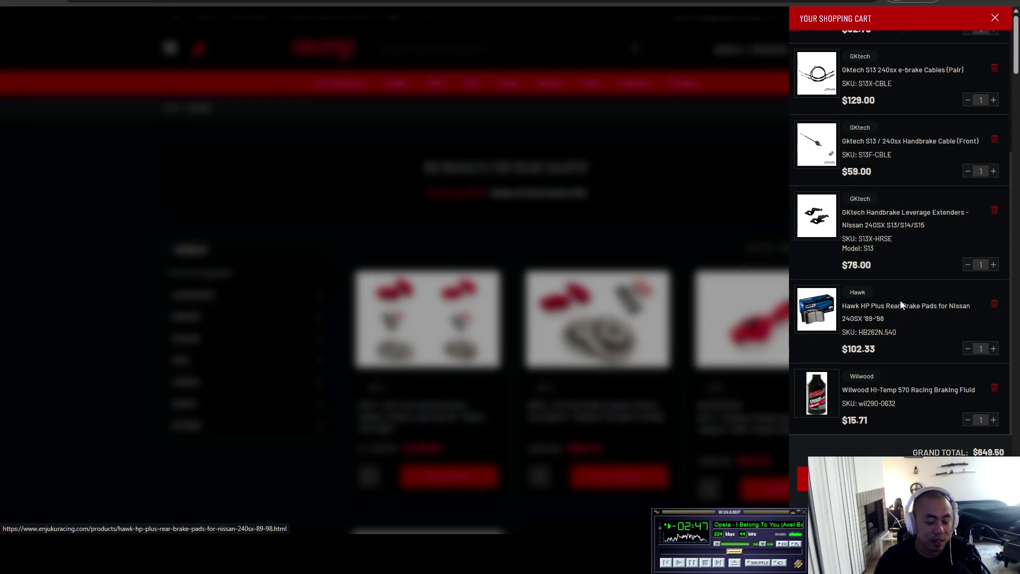
pyautogui.scroll(3, 884, 286)
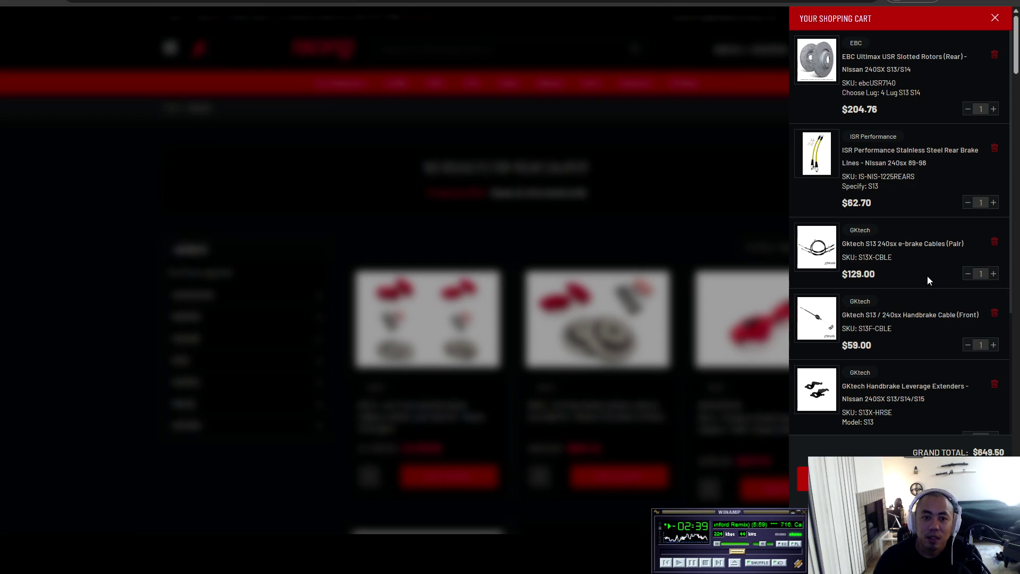
pyautogui.scroll(-2, 928, 276)
pyautogui.scroll(-4, 928, 277)
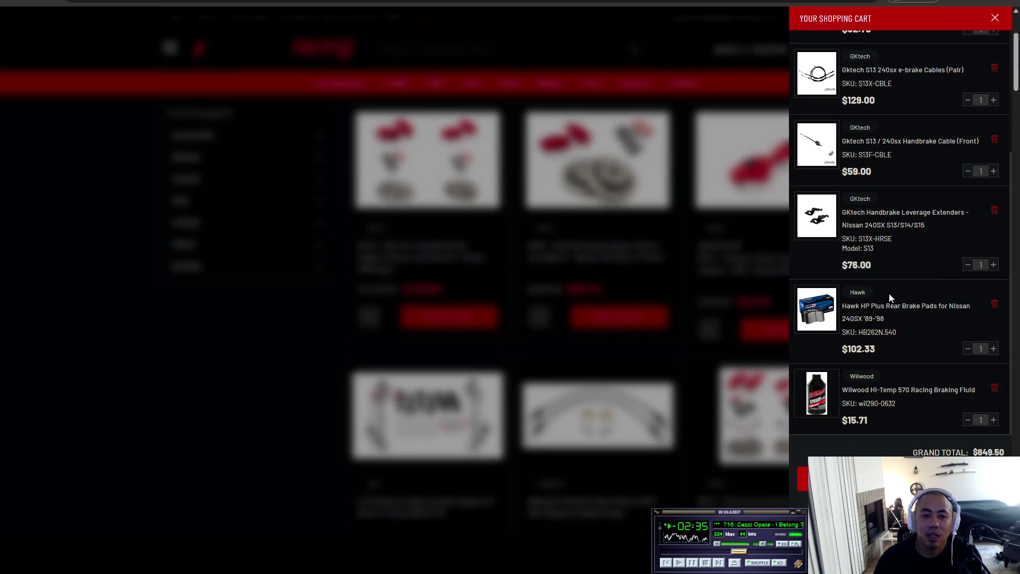
# - In Notepad, move the two GK Tech e brake lines to just below Rear rotors
pyautogui.hotkey('alt', 'Tab')
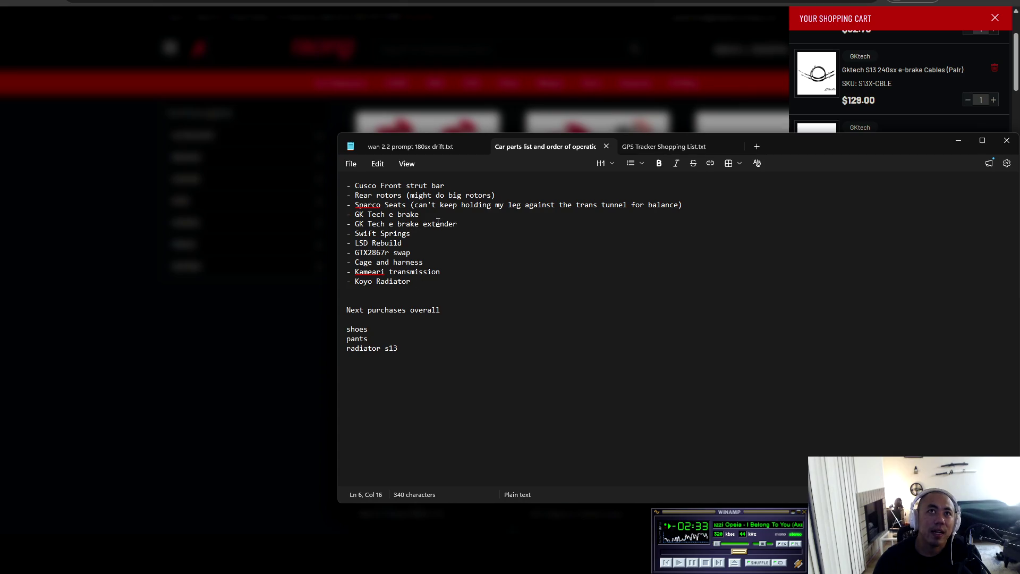
pyautogui.moveTo(489, 232); pyautogui.dragTo(347, 205)
pyautogui.click(472, 230)
pyautogui.moveTo(458, 225); pyautogui.dragTo(337, 212)
pyautogui.hotkey('ctrl', 'c')
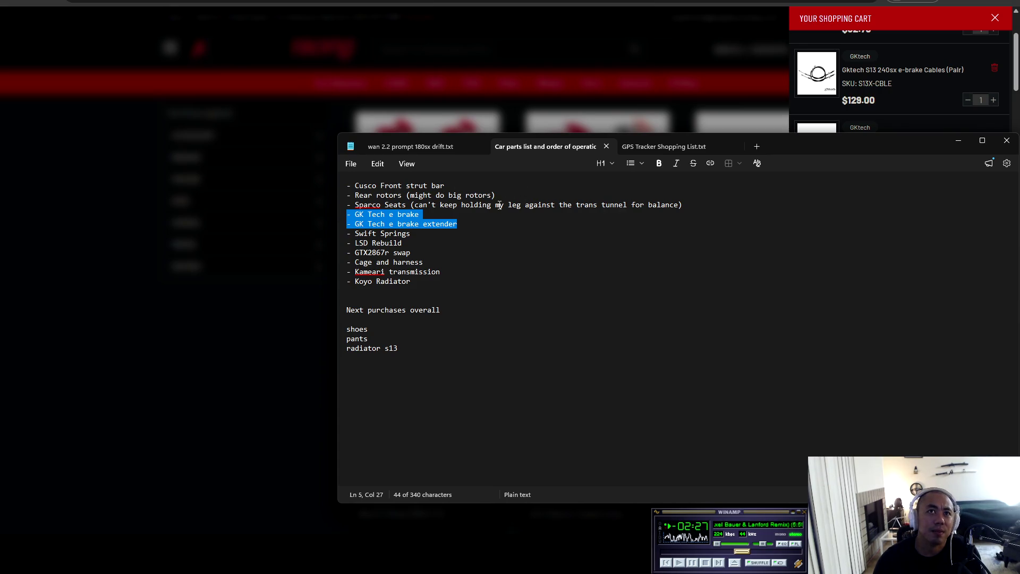
pyautogui.press('Delete')
pyautogui.press('BackSpace')
pyautogui.click(516, 193)
pyautogui.press('Return')
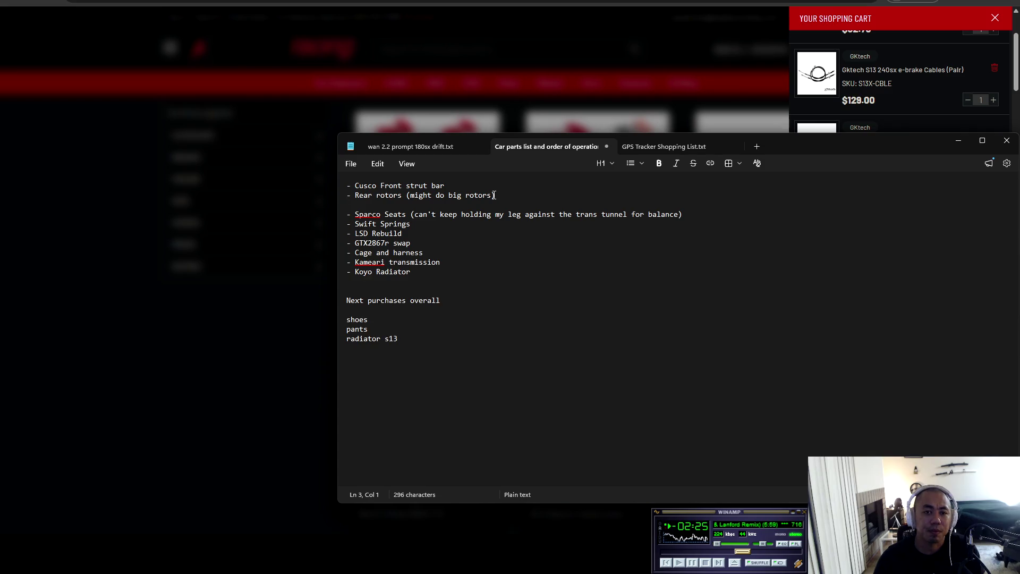
pyautogui.hotkey('ctrl', 'v')
# - Move '- Cusco Front strut bar' to a new line below Sparco Seats
pyautogui.moveTo(445, 186); pyautogui.dragTo(313, 186)
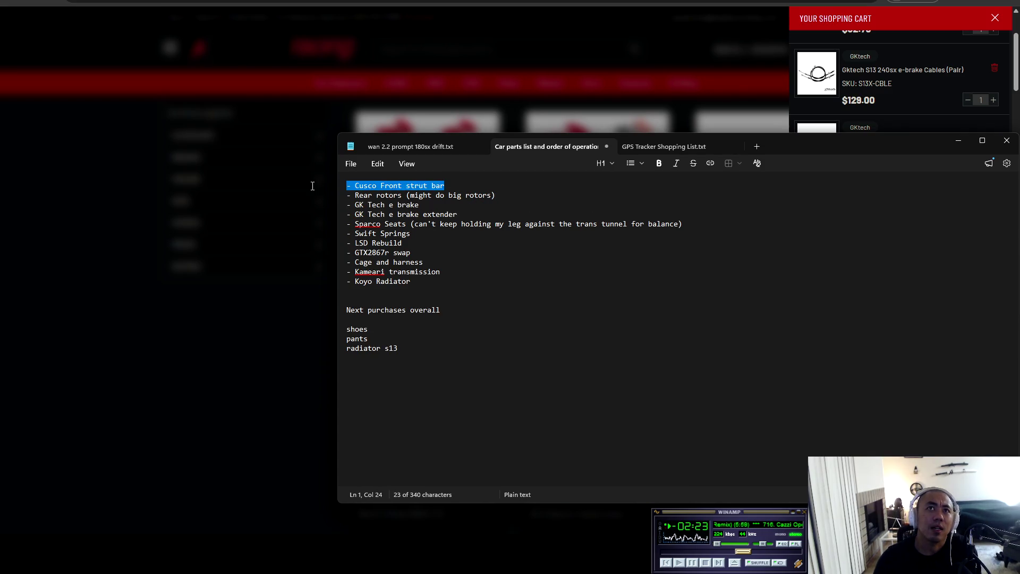
pyautogui.press('Delete')
pyautogui.press('Delete')
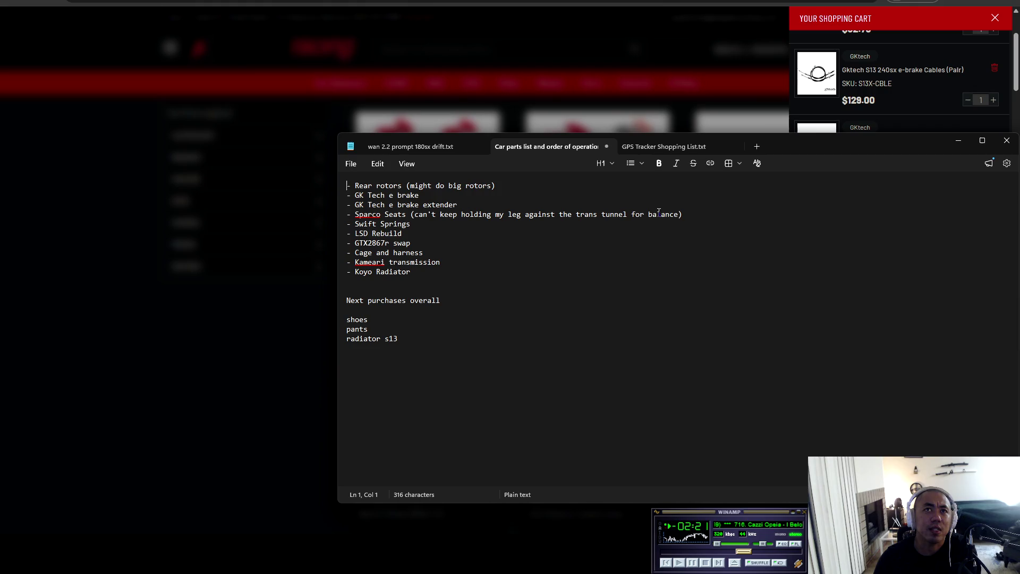
pyautogui.click(718, 215)
pyautogui.press('Up')
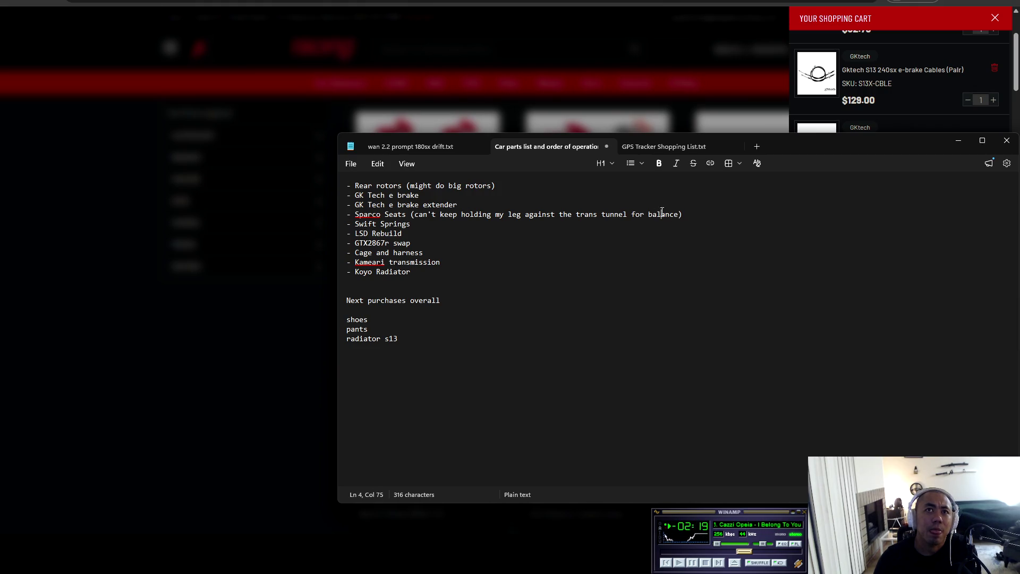
pyautogui.press('Return')
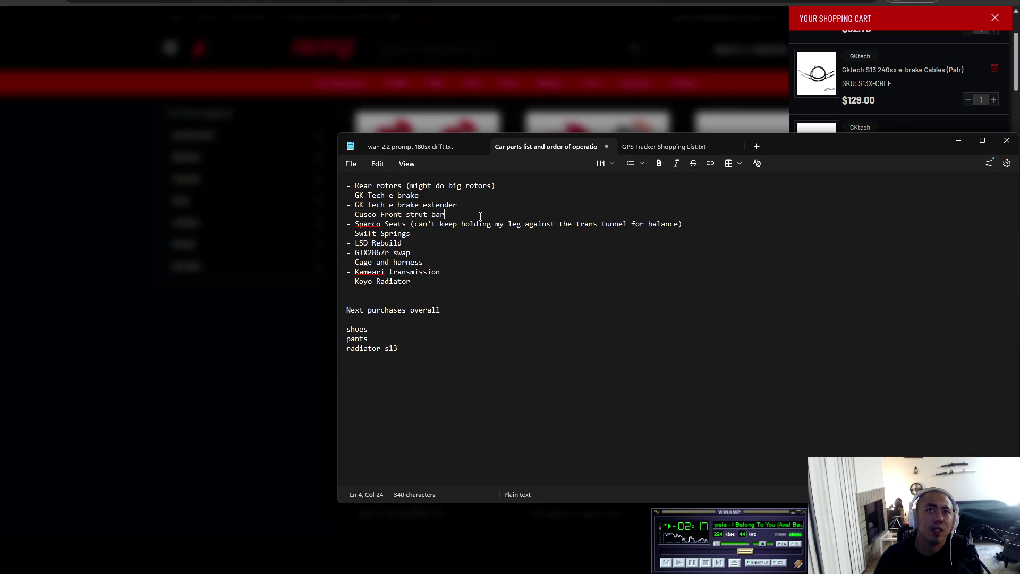
pyautogui.hotkey('ctrl', 'z')
pyautogui.press('Return')
pyautogui.write('- Cusco Front strut bar')
# - Select the Koyo Radiator line near the end of the notes
pyautogui.click(470, 236)
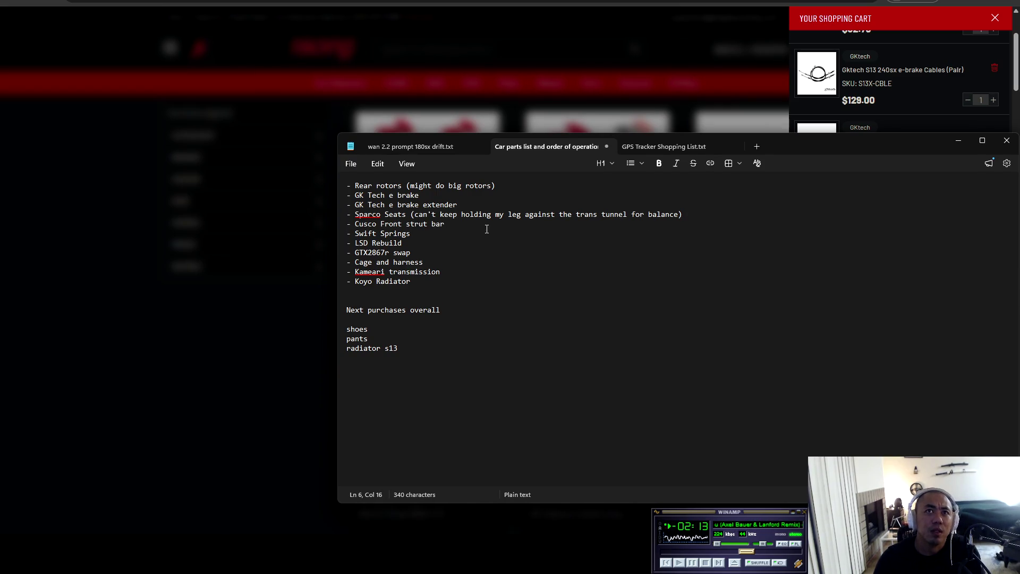
pyautogui.click(436, 263)
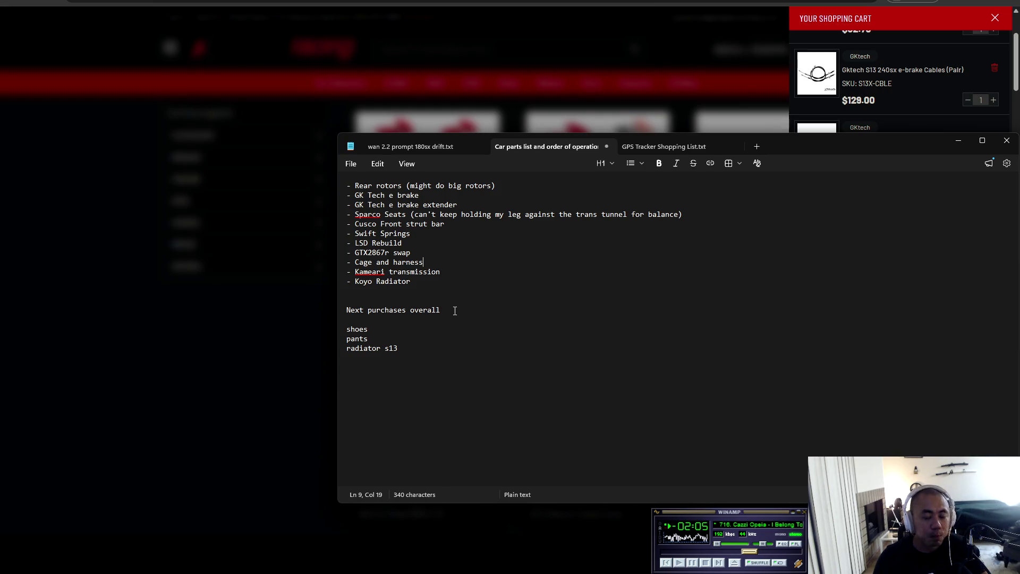
pyautogui.click(426, 355)
pyautogui.keyDown('shift'); pyautogui.click(347, 281); pyautogui.keyUp('shift')
pyautogui.click(474, 339)
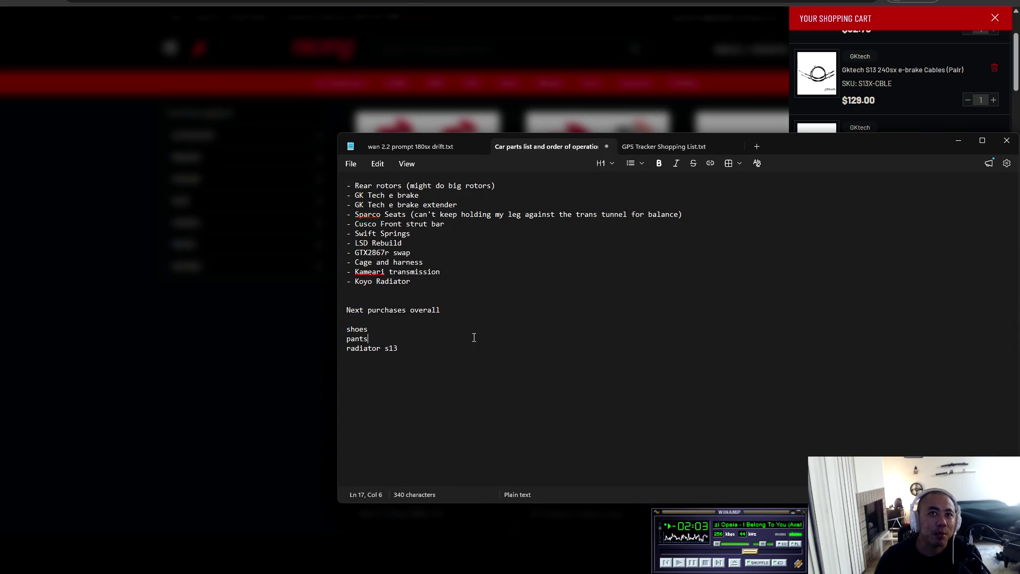
pyautogui.moveTo(418, 349); pyautogui.dragTo(329, 348)
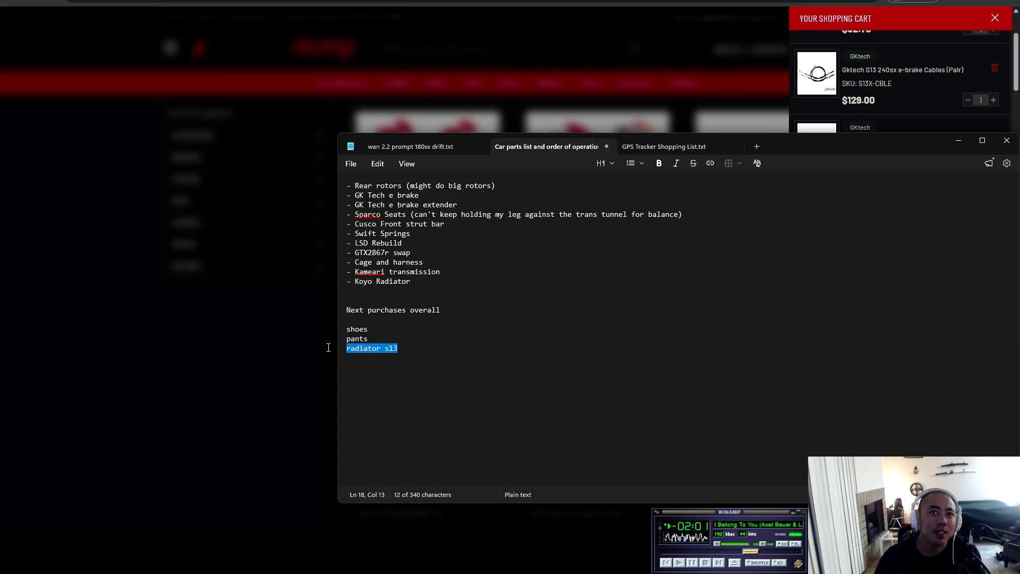
pyautogui.moveTo(441, 280); pyautogui.dragTo(341, 281)
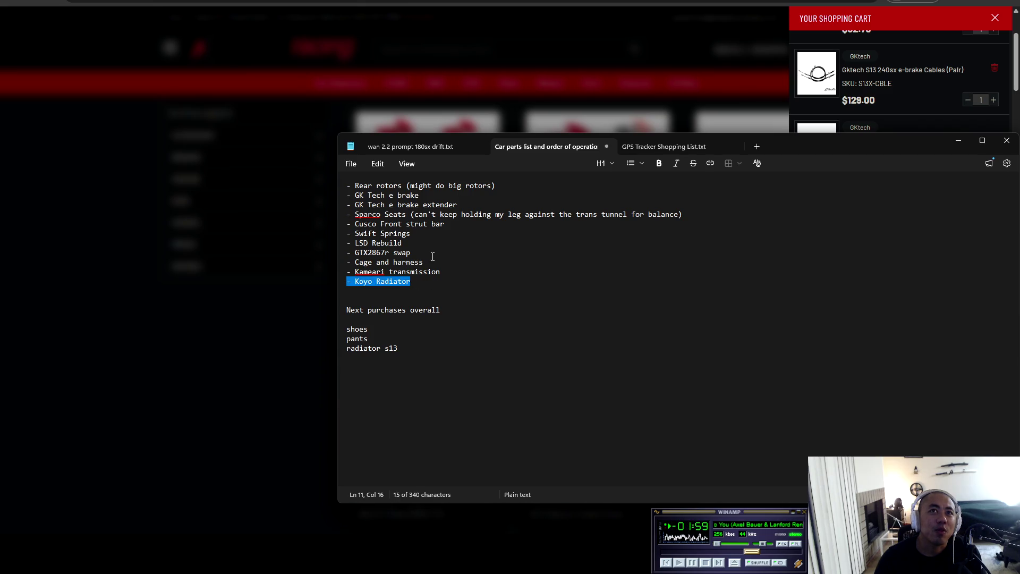
# - Delete the Koyo Radiator line at the end and retype '- Koyo Radiator' directly below Sparco Seats
pyautogui.press('BackSpace')
pyautogui.press('BackSpace')
pyautogui.click(718, 213)
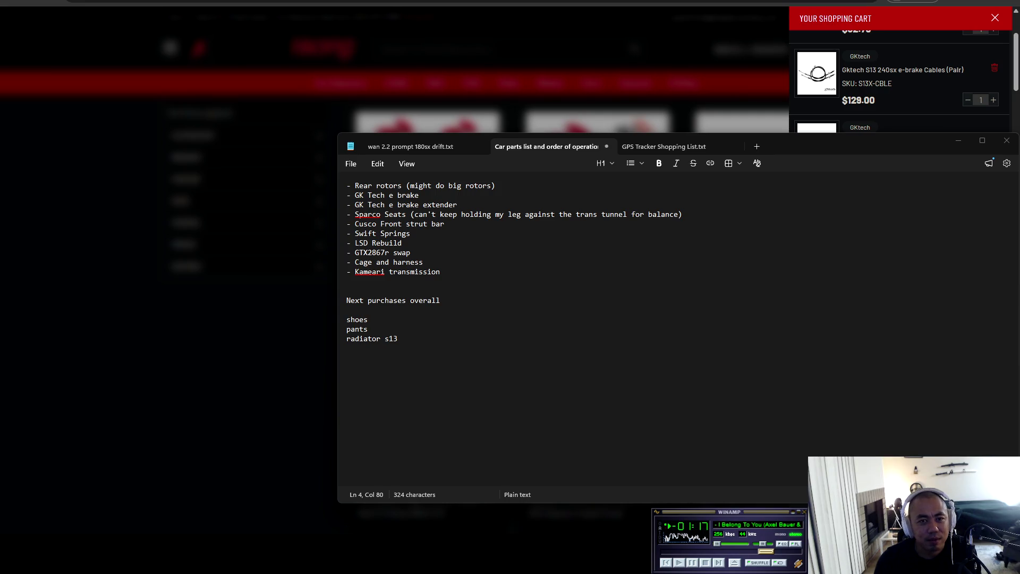
pyautogui.click(446, 224)
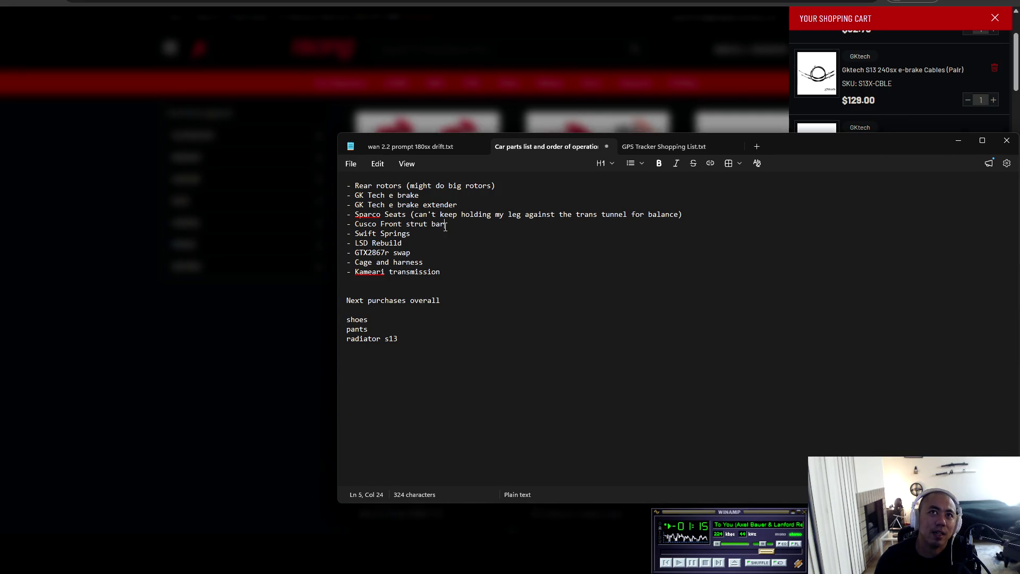
pyautogui.press('Return')
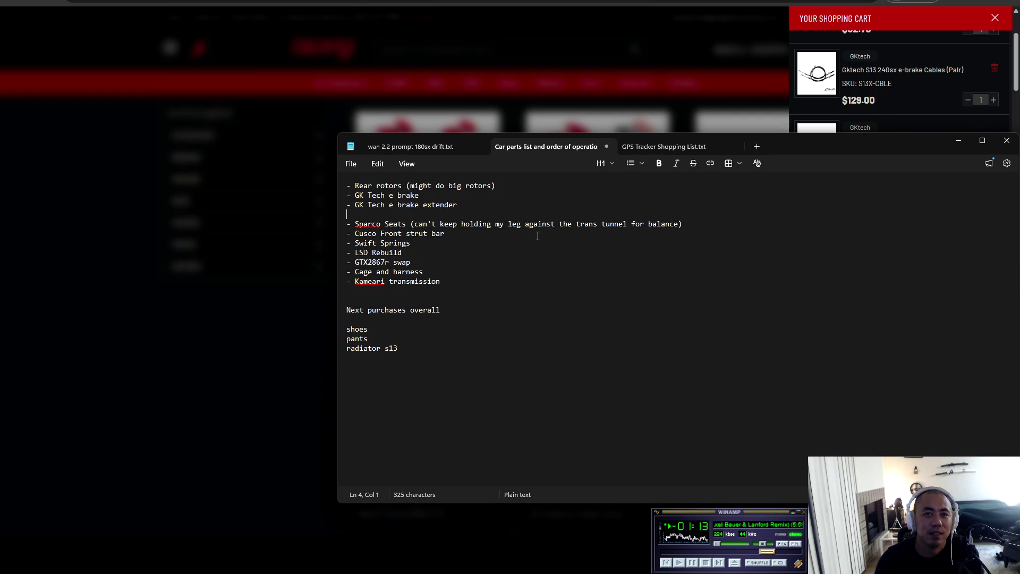
pyautogui.write('- Koyo Radiator')
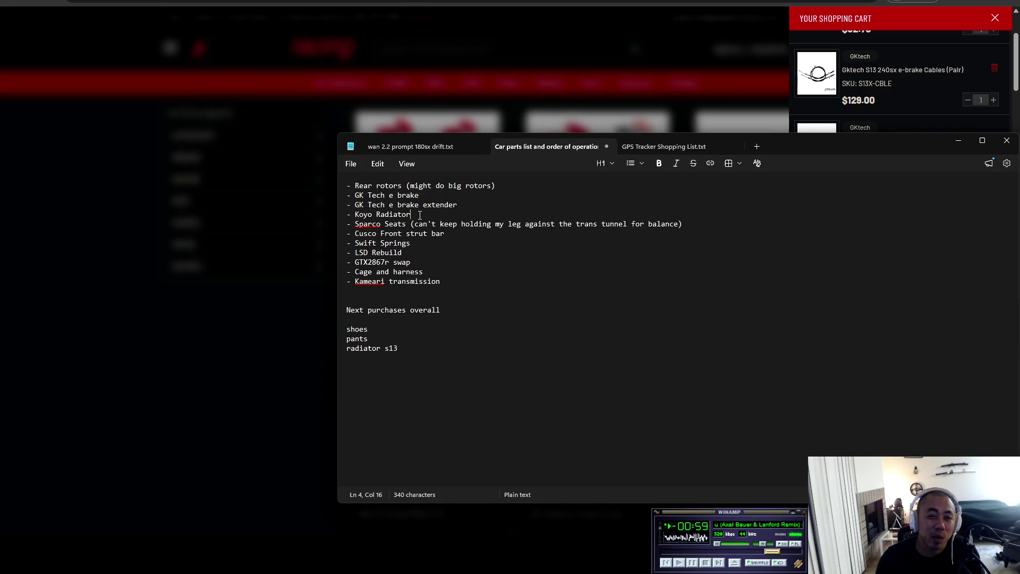
pyautogui.hotkey('ctrl', 'BackSpace')
pyautogui.hotkey('ctrl', 'BackSpace')
pyautogui.hotkey('ctrl', 'BackSpace')
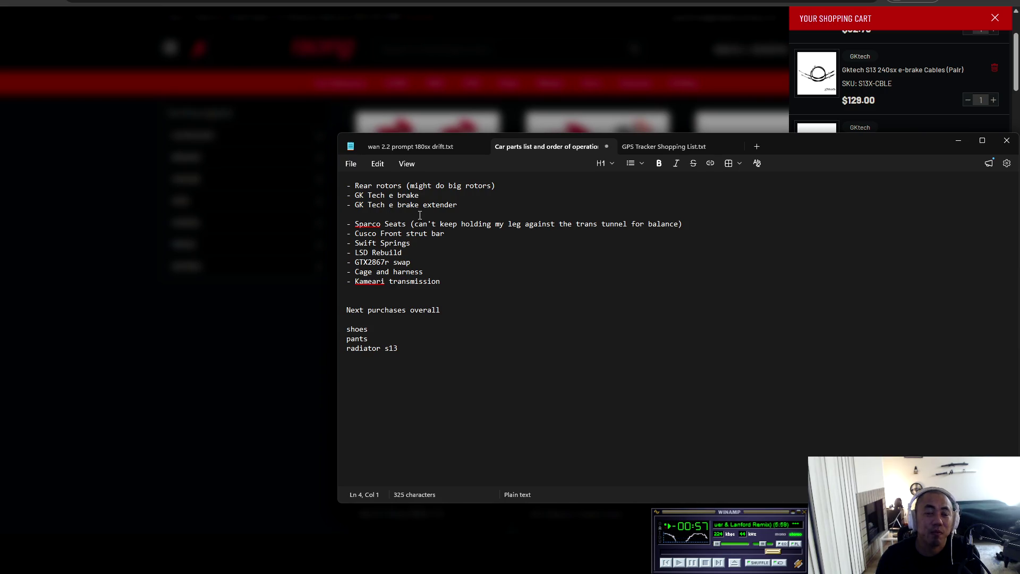
pyautogui.press('BackSpace')
pyautogui.press('Return')
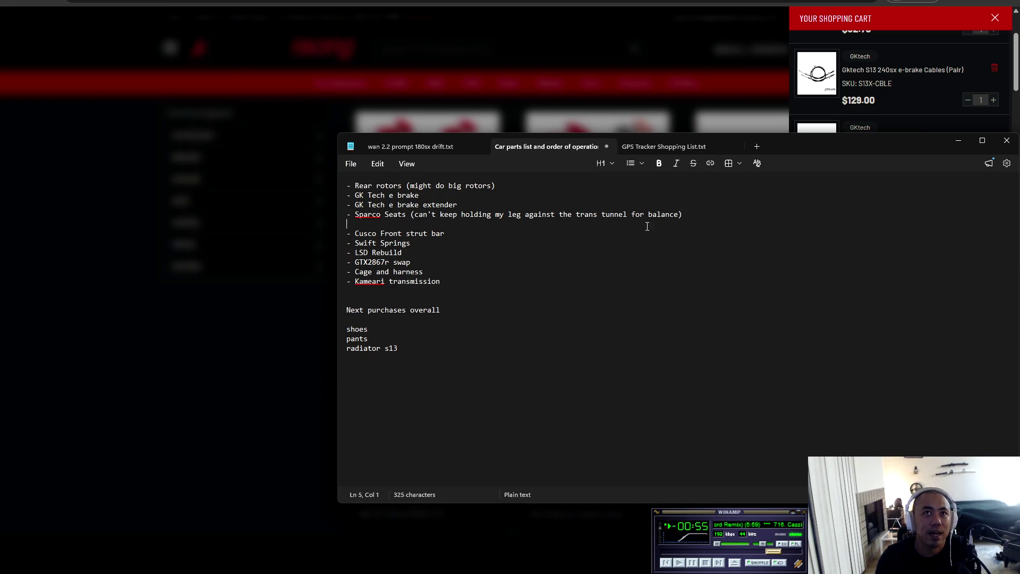
pyautogui.write('- Koyo Radiator')
pyautogui.click(466, 206)
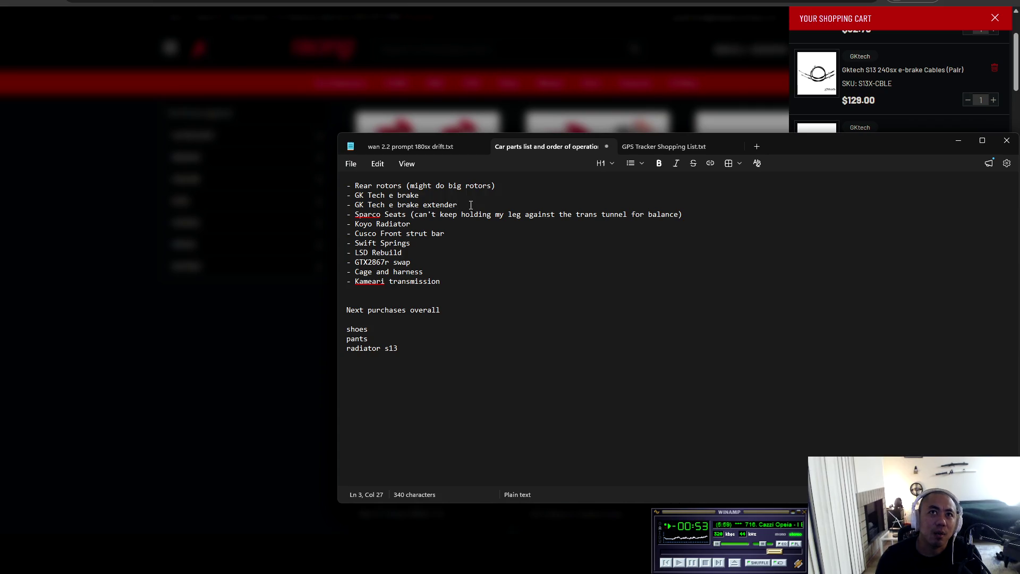
pyautogui.moveTo(466, 206); pyautogui.dragTo(316, 173)
pyautogui.click(449, 301)
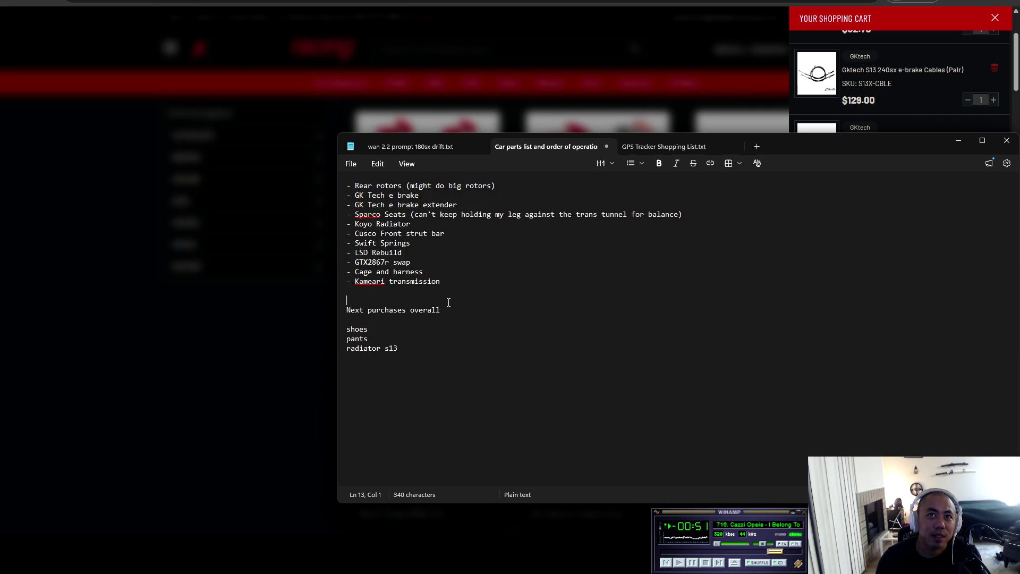
# - Put the cursor on the blank line after Kameari transmission and save the car parts list
pyautogui.click(453, 289)
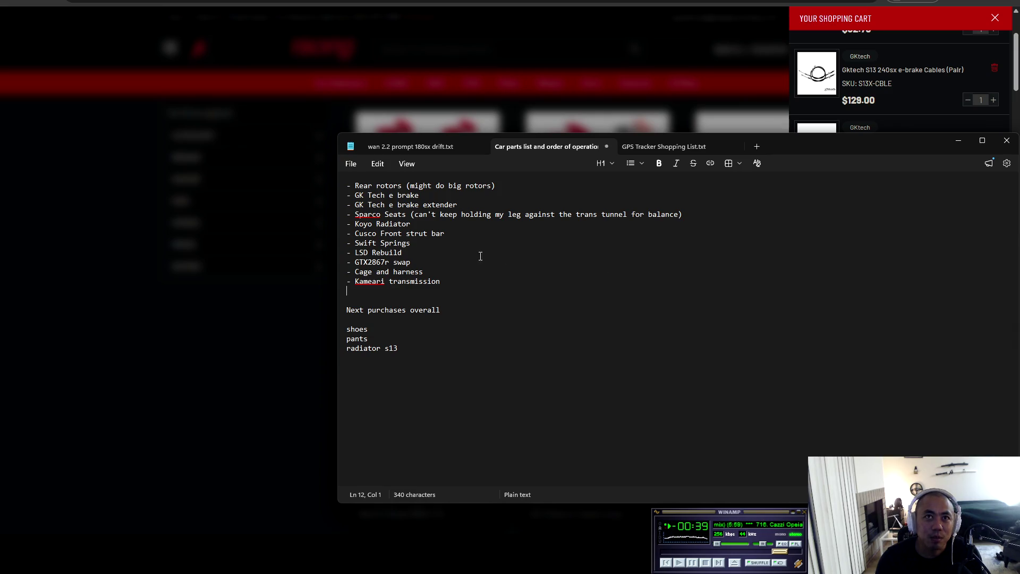
pyautogui.click(467, 282)
pyautogui.click(468, 297)
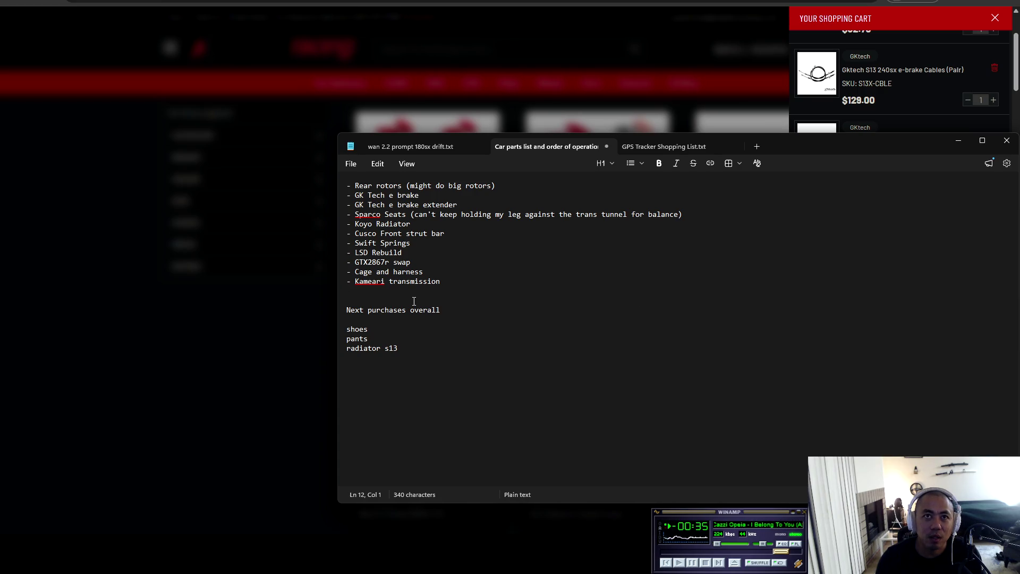
pyautogui.click(467, 281)
pyautogui.click(467, 291)
pyautogui.click(468, 282)
pyautogui.click(472, 300)
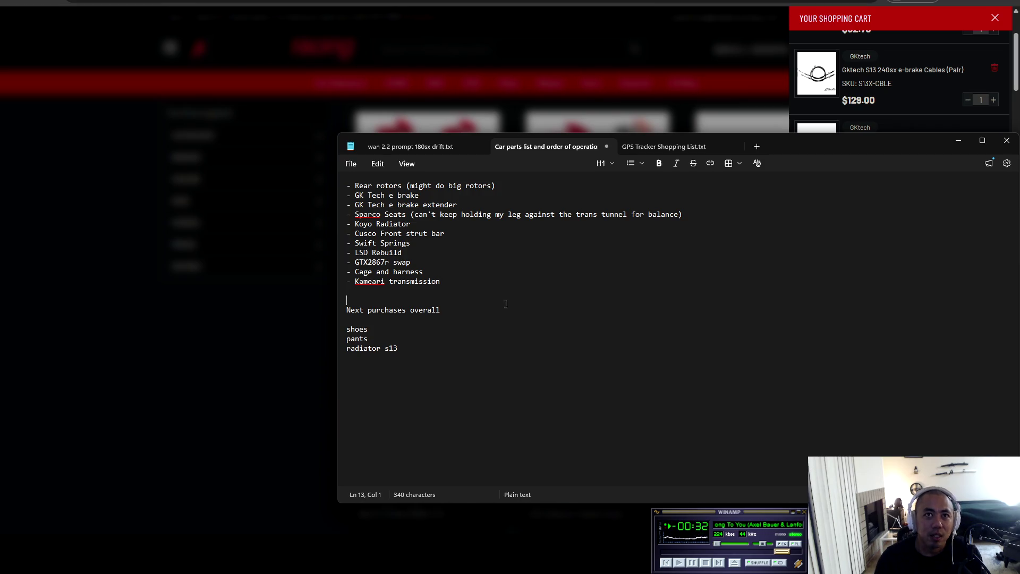
pyautogui.click(547, 295)
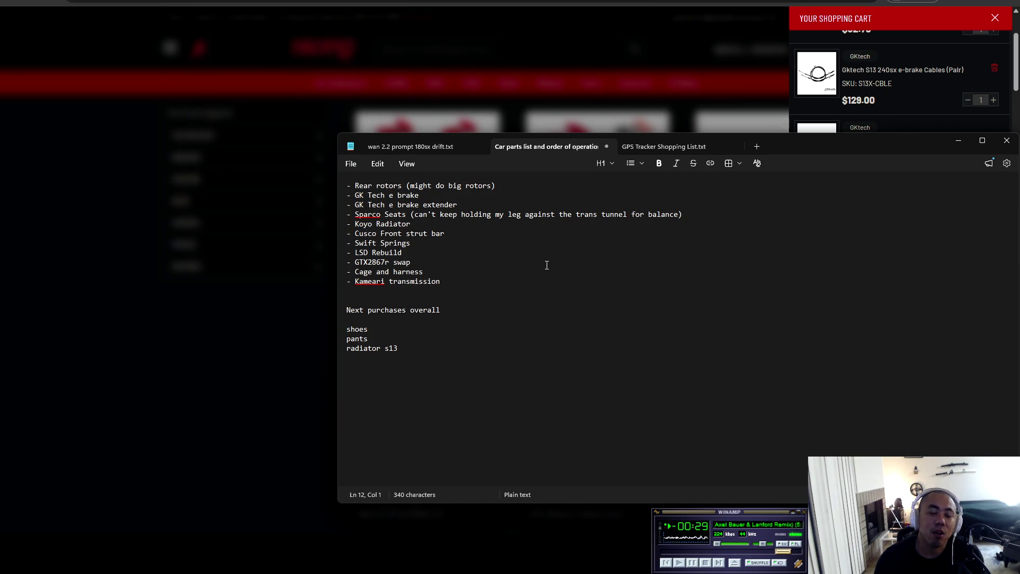
pyautogui.hotkey('ctrl', 's')
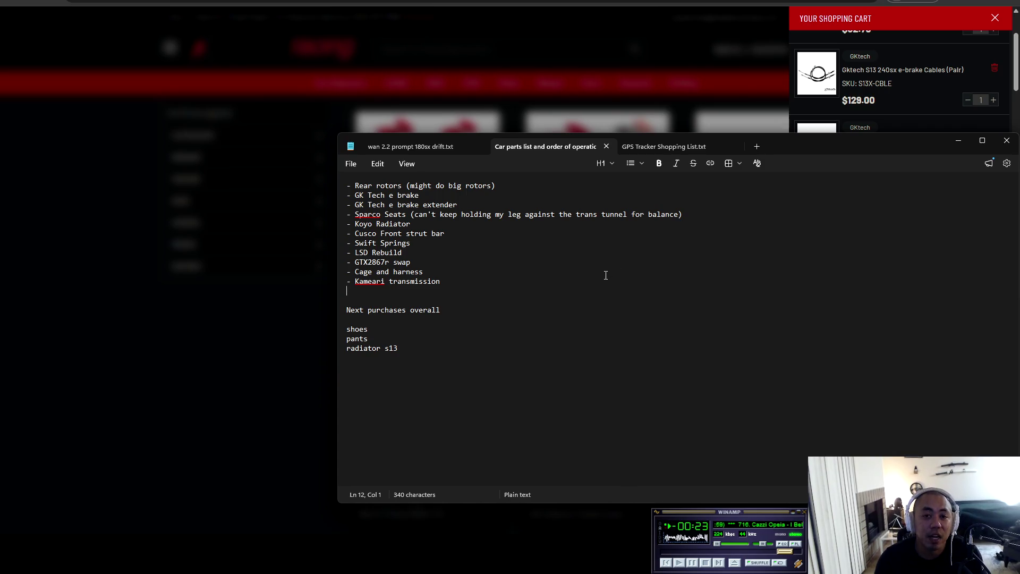
# - Bring the Enjuku cart forward, scroll its items and select the Gktech front cable's name and SKU
pyautogui.click(924, 21)
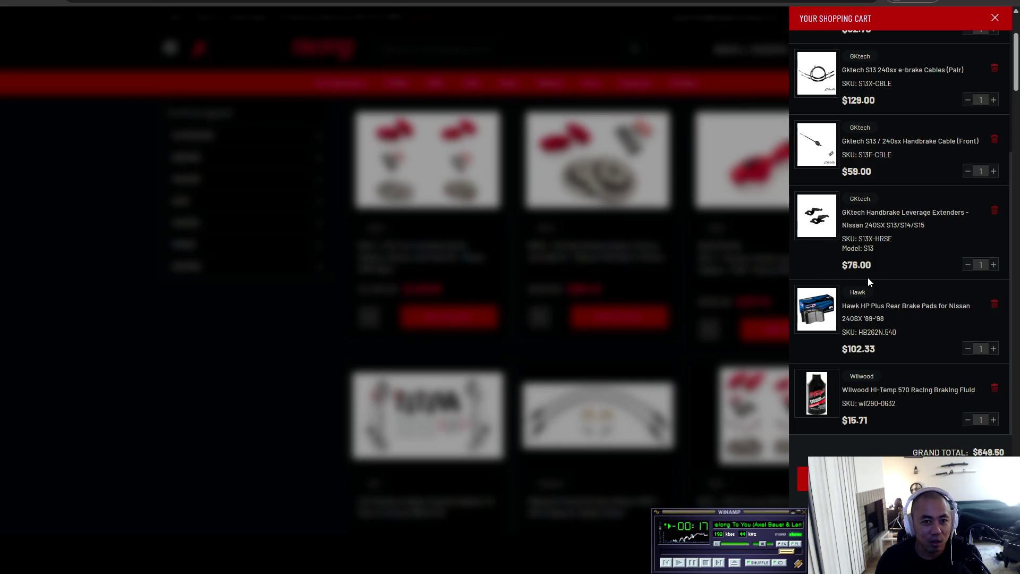
pyautogui.scroll(3, 904, 352)
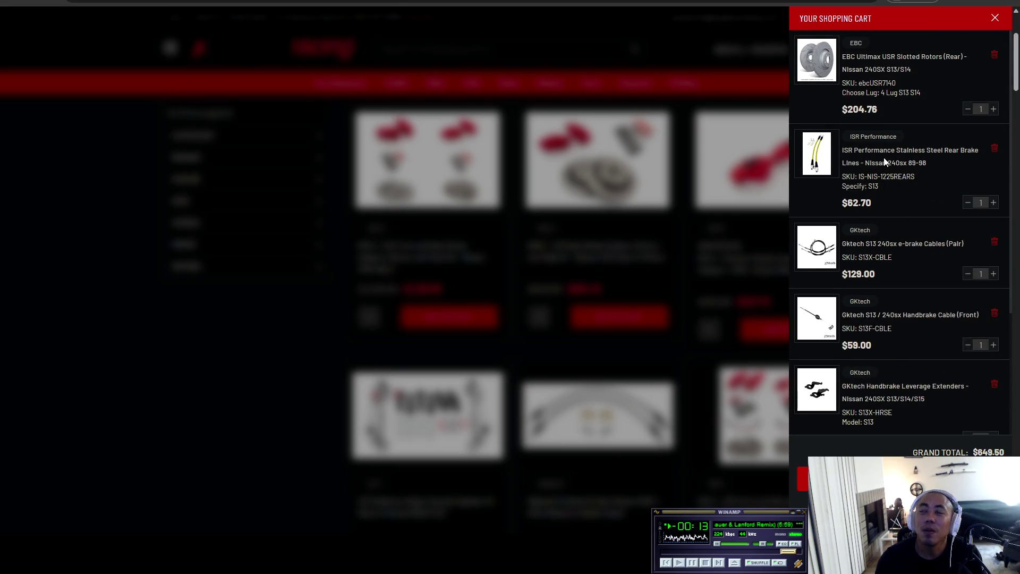
pyautogui.scroll(-2, 883, 165)
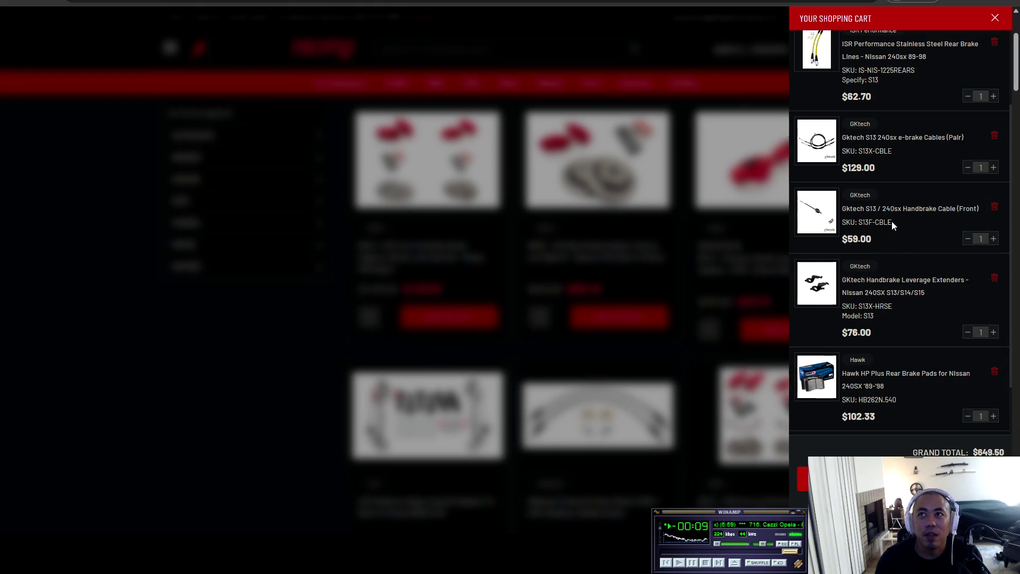
pyautogui.moveTo(891, 221); pyautogui.dragTo(843, 209)
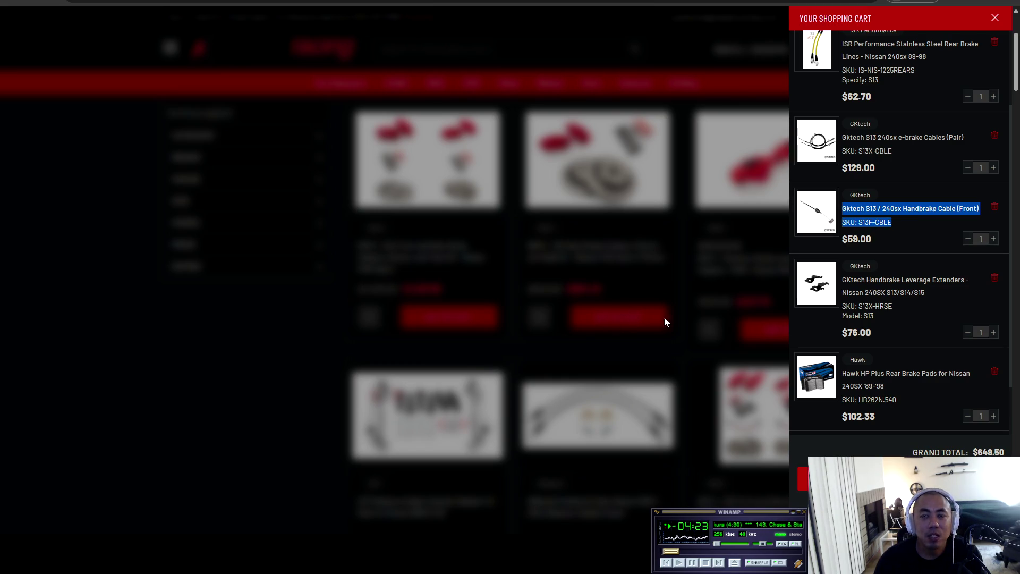
# - Open the Gktech S13/240sx front handbrake cable page, view its interior photo, then return to the cart tab
pyautogui.click(862, 213)
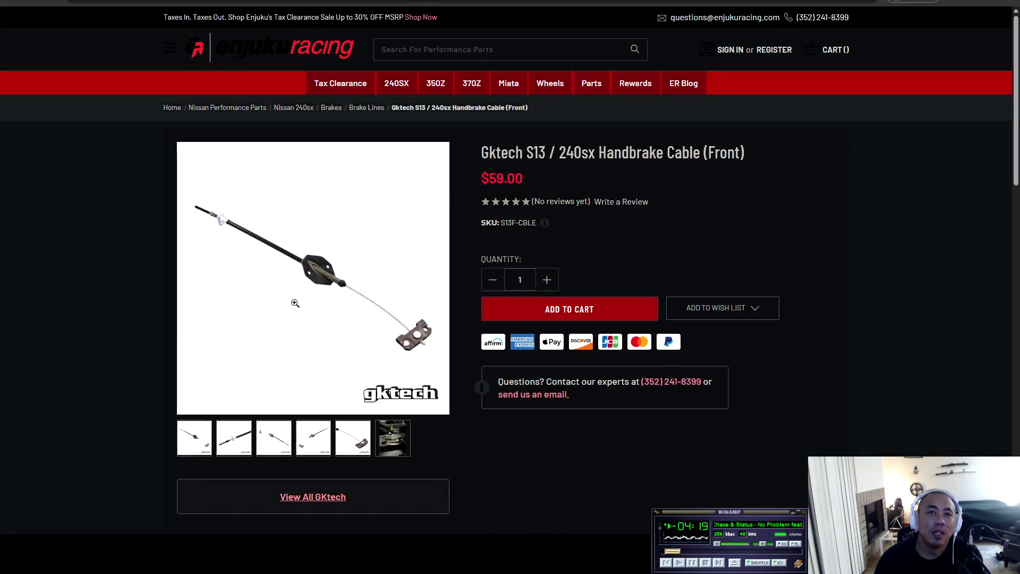
pyautogui.click(393, 444)
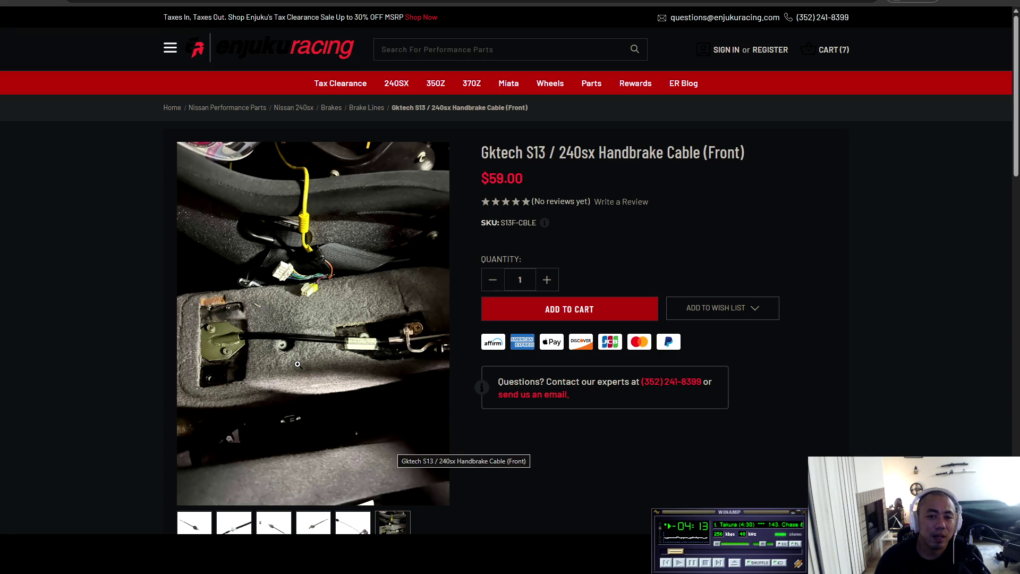
pyautogui.scroll(-2, 319, 378)
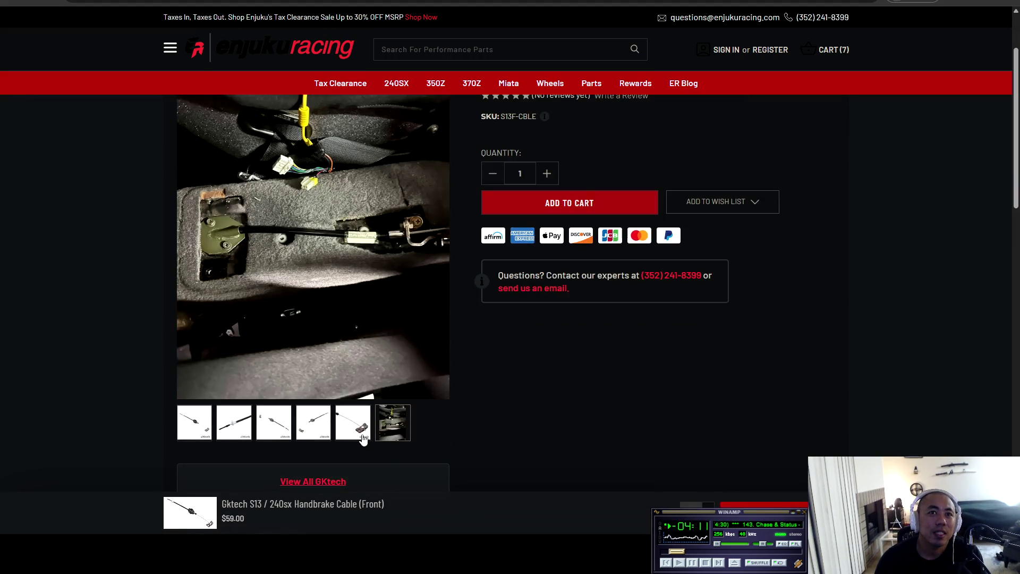
pyautogui.scroll(2, 661, 417)
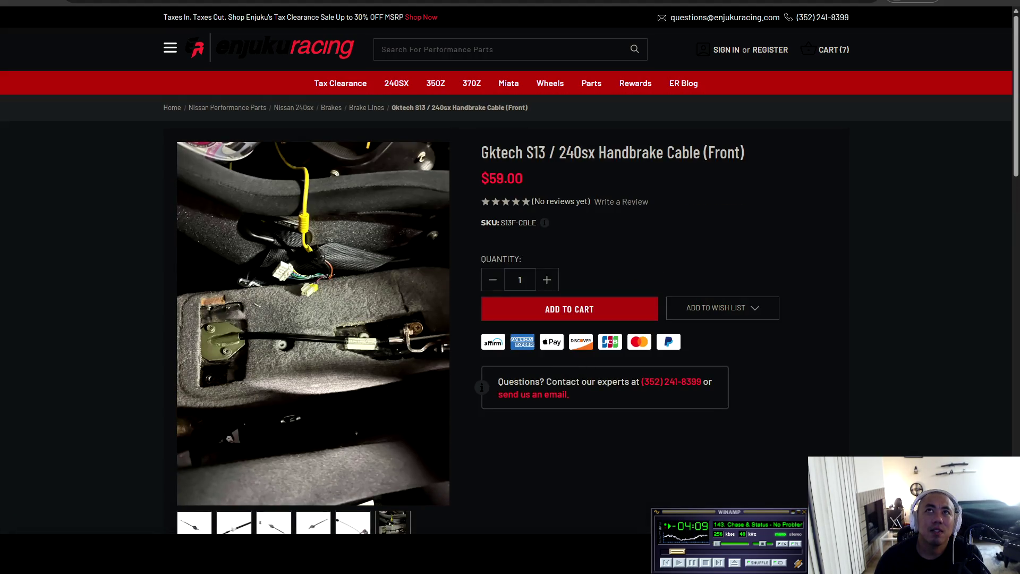
pyautogui.hotkey('ctrl', 'Tab')
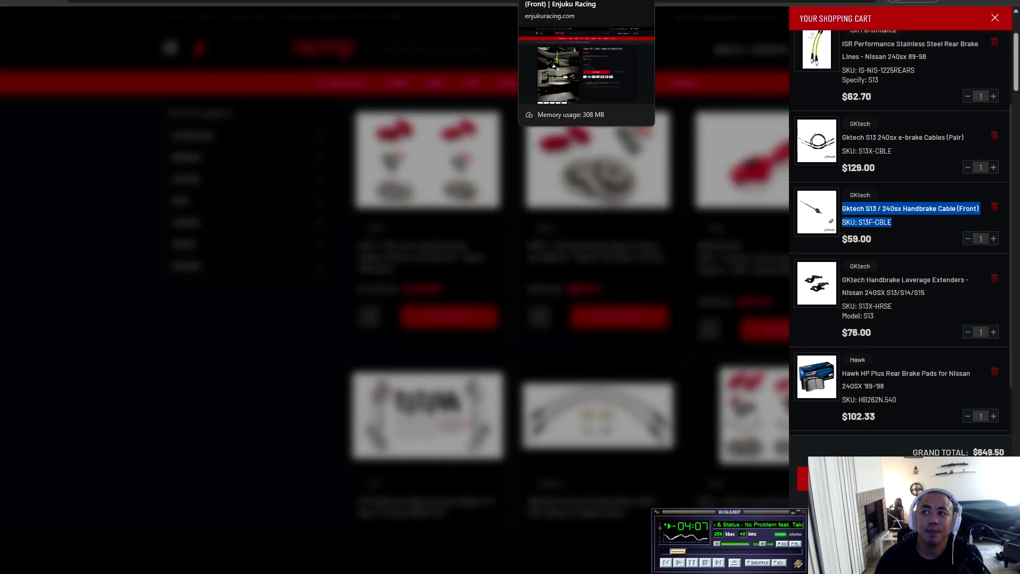
pyautogui.hotkey('ctrl', 'shift', 'Tab')
pyautogui.hotkey('ctrl', 'Tab')
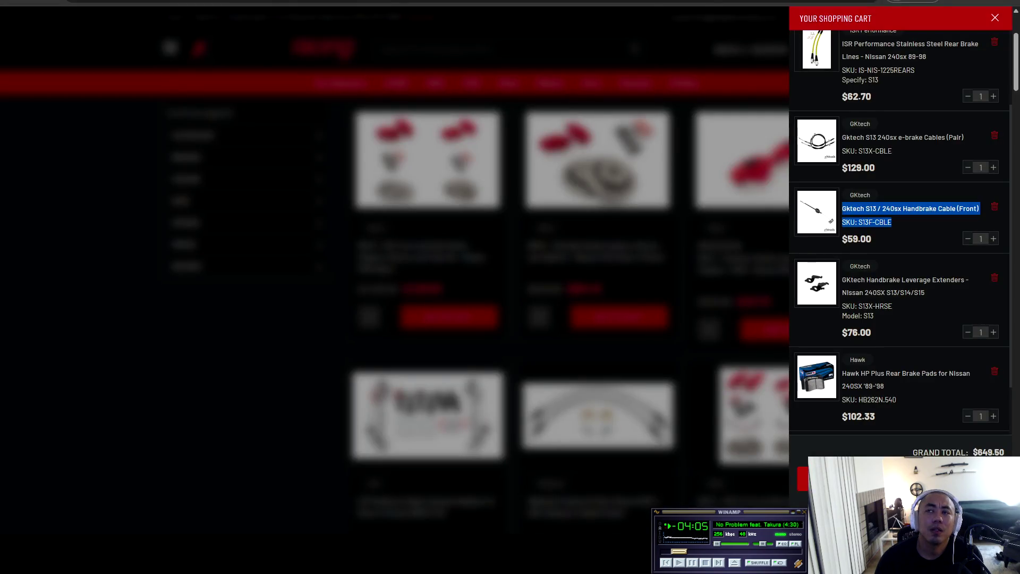
pyautogui.scroll(-1, 887, 331)
pyautogui.scroll(3, 901, 338)
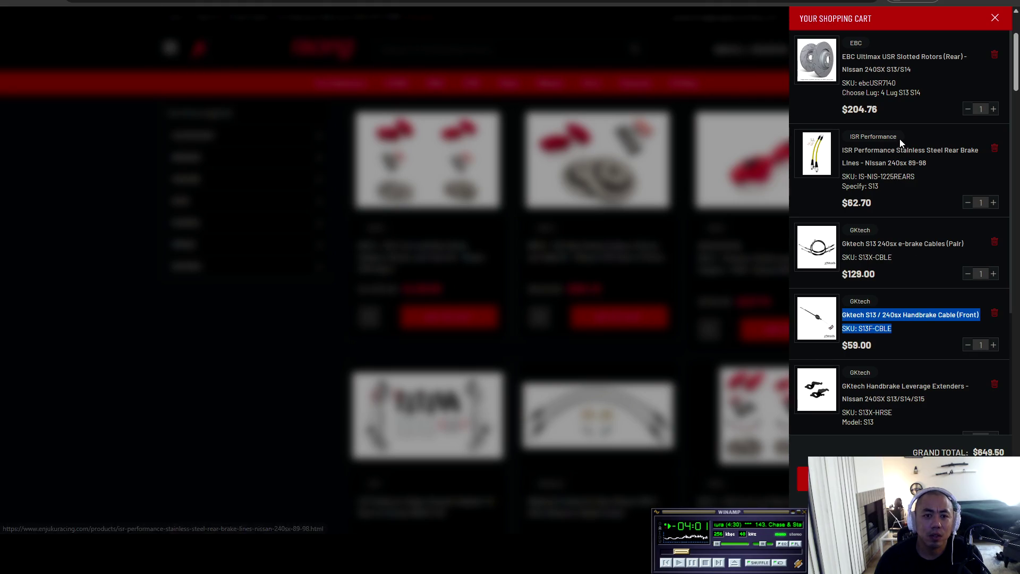
pyautogui.scroll(-3, 899, 207)
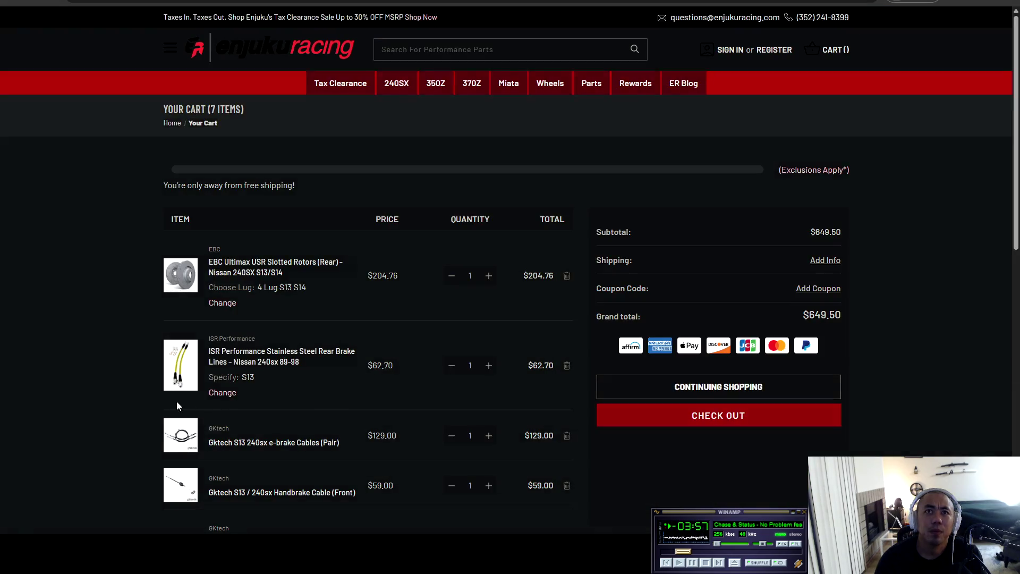
# - Scroll through the 7-item cart page and its $649.50 order summary with free shipping
pyautogui.scroll(-8, 158, 375)
pyautogui.scroll(8, 157, 376)
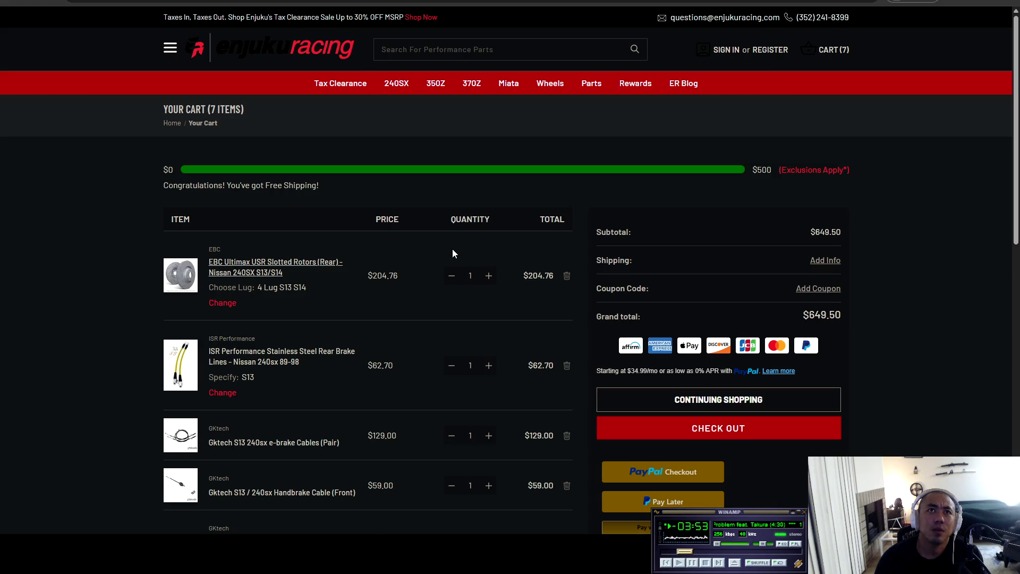
pyautogui.scroll(-1, 317, 207)
pyautogui.scroll(-6, 318, 207)
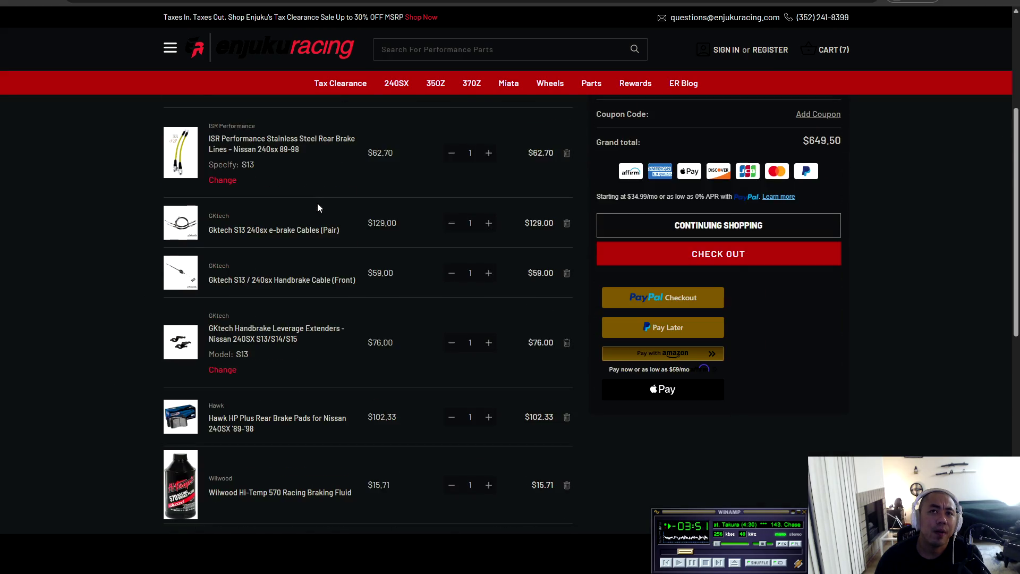
pyautogui.scroll(7, 435, 253)
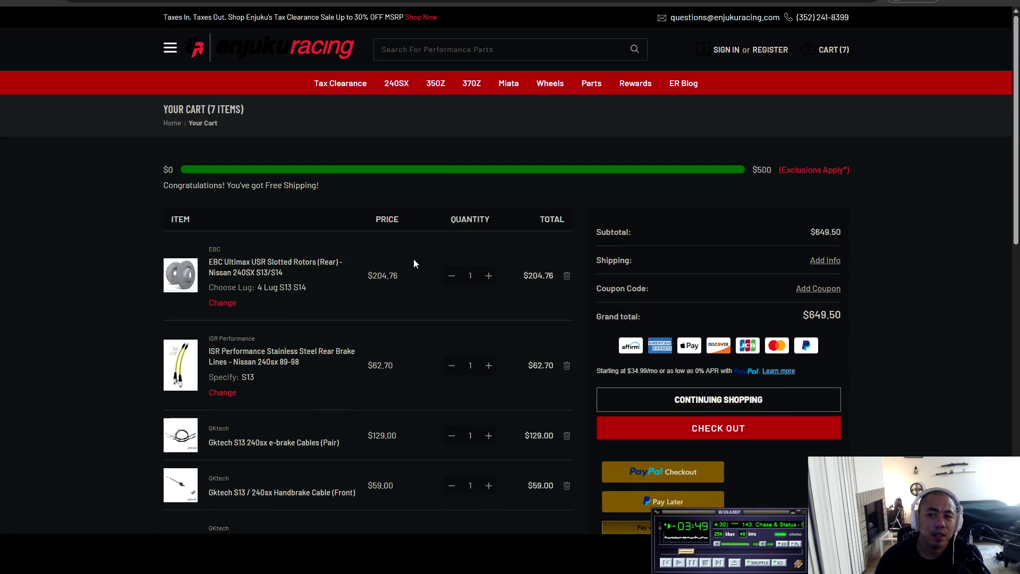
pyautogui.scroll(-2, 382, 277)
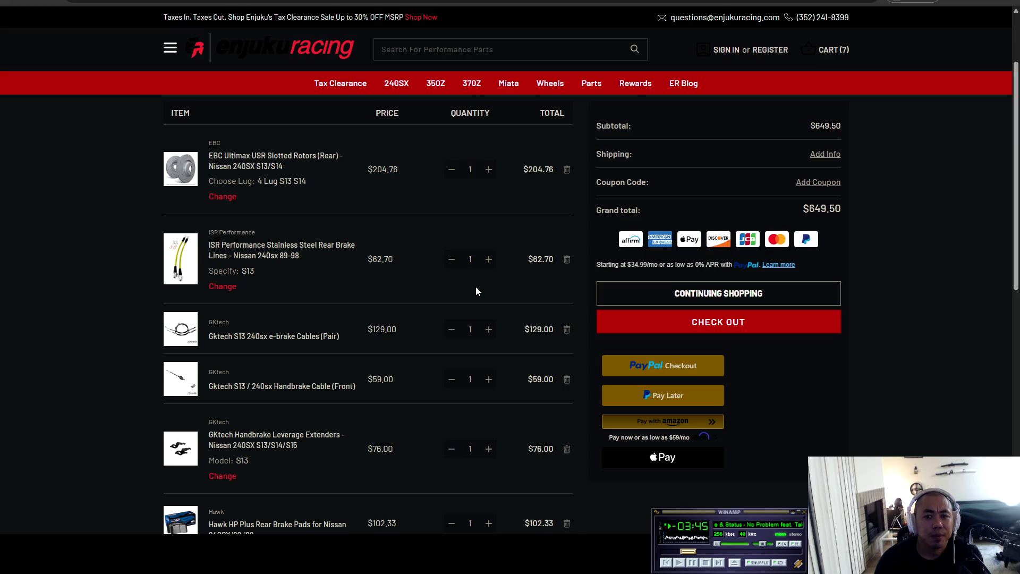
pyautogui.scroll(2, 477, 287)
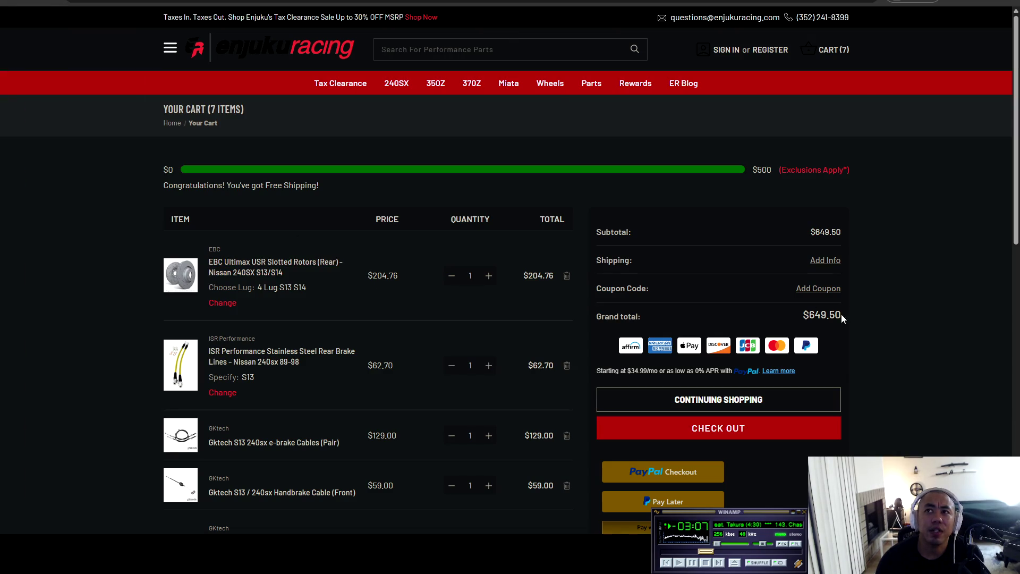
# - Check the $649.50 grand total in the Enjuku Racing cart's order summary
pyautogui.tripleClick(909, 329)
pyautogui.click(871, 332)
pyautogui.tripleClick(878, 322)
pyautogui.click(851, 319)
pyautogui.moveTo(801, 315); pyautogui.dragTo(840, 312)
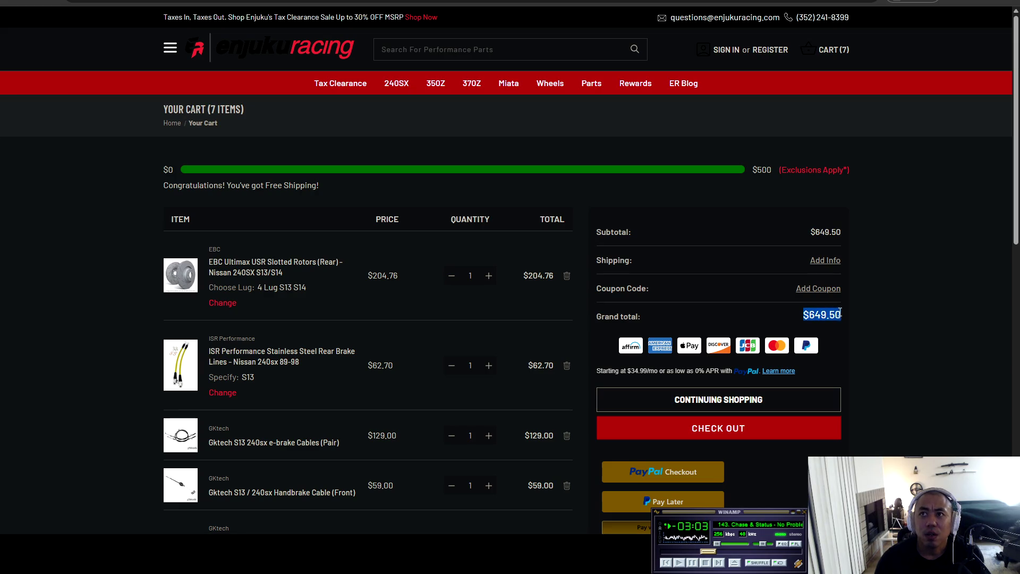
pyautogui.click(927, 325)
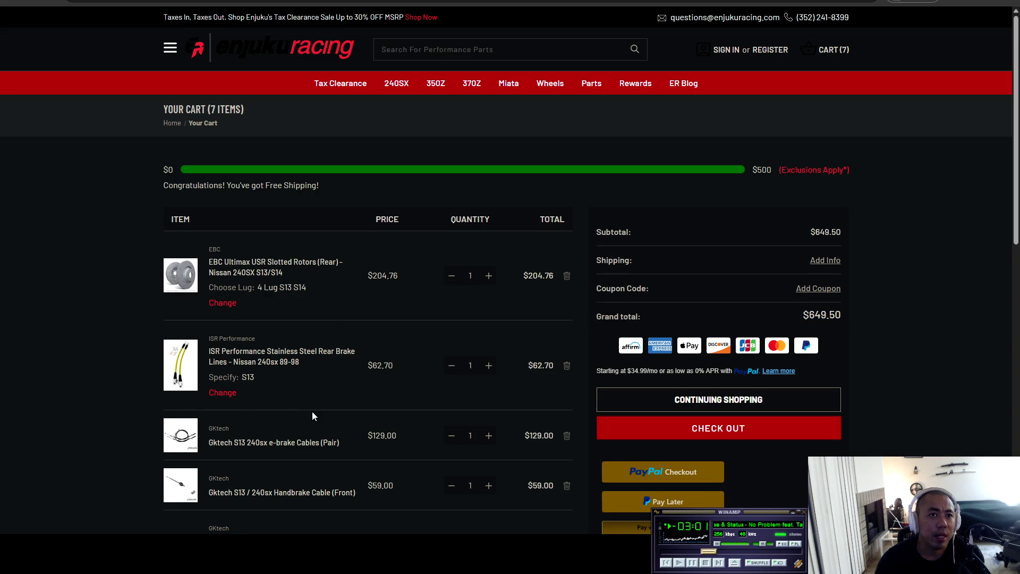
pyautogui.scroll(-7, 312, 412)
pyautogui.scroll(7, 231, 382)
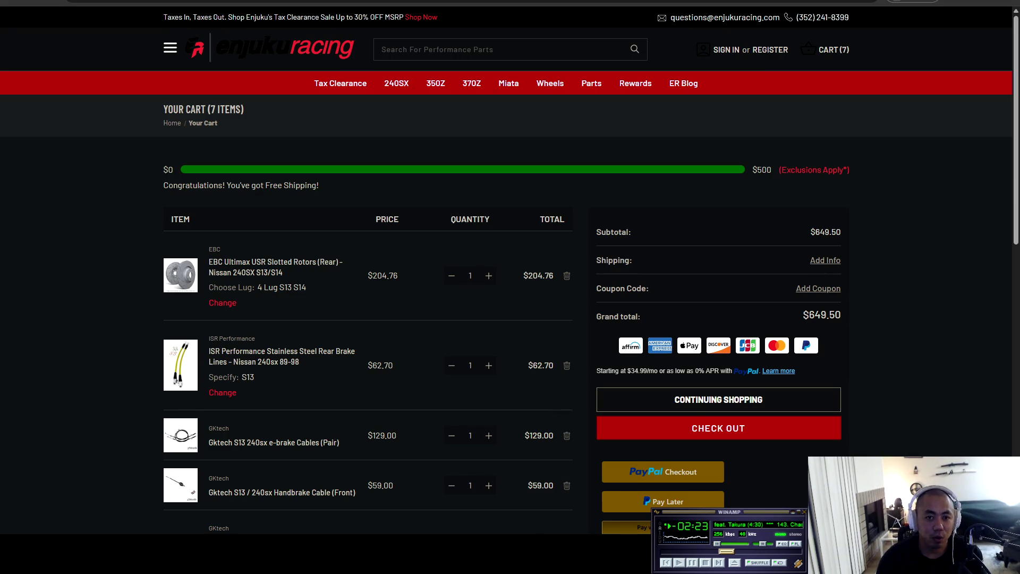
# - Google 'tomei sr20 elbow' in a new tab and open the Tomei SR20 turbine outlet pipe result
pyautogui.hotkey('ctrl', 't')
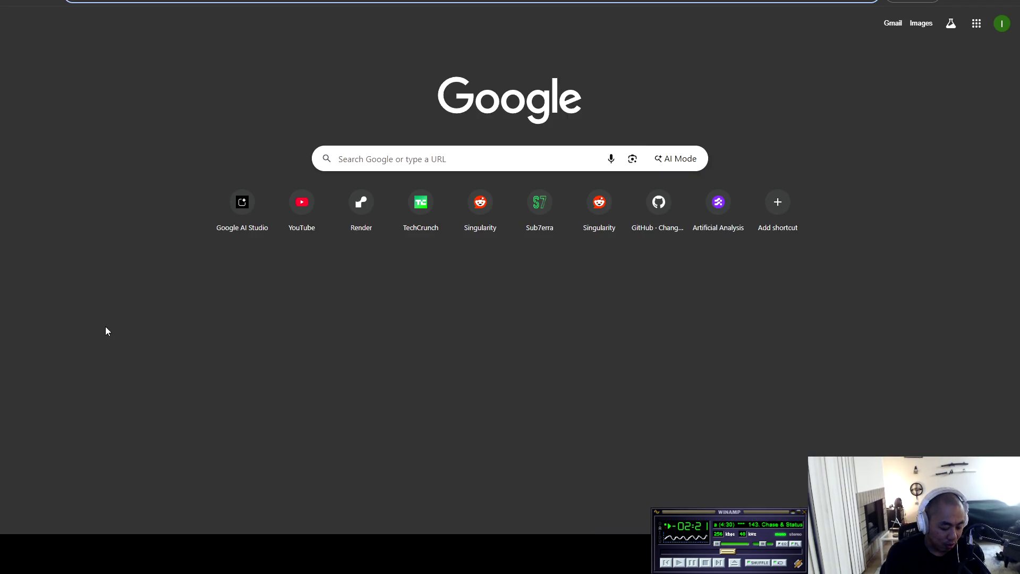
pyautogui.write('tomei')
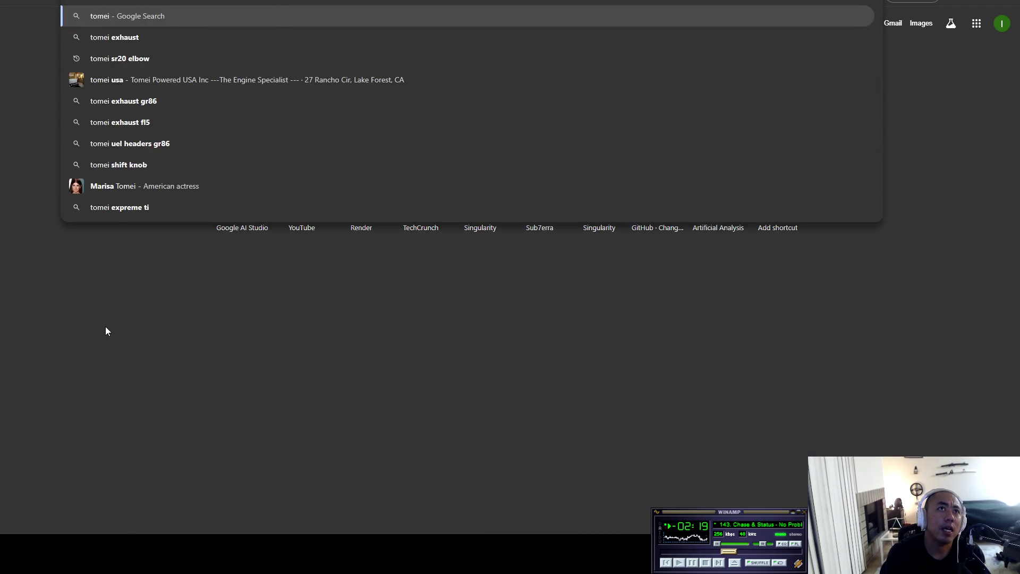
pyautogui.write(' sr20 elbow')
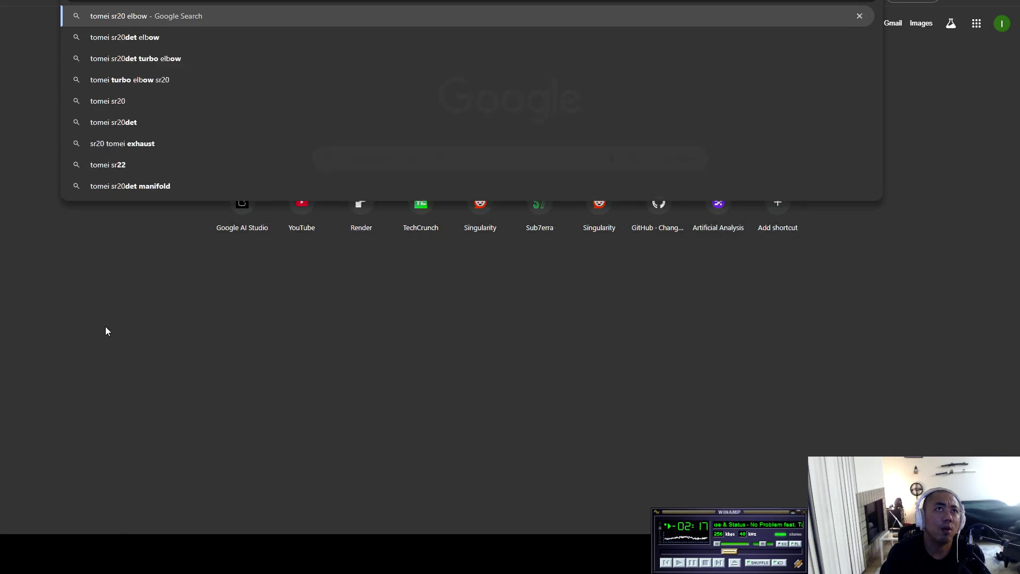
pyautogui.press('Return')
pyautogui.click(213, 150)
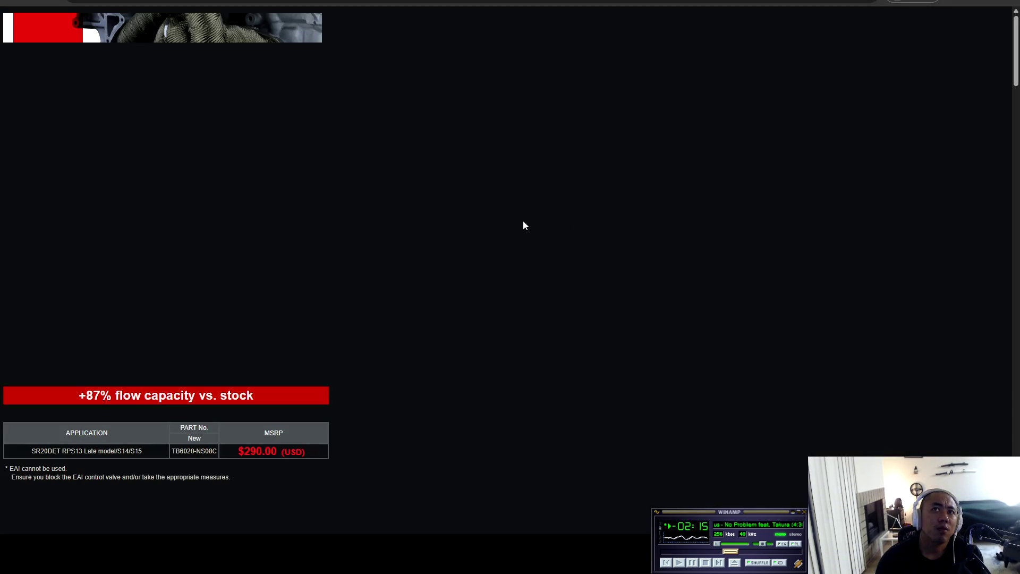
# - Scroll to the Tomei spec table and highlight the 2.76inch (70mm) exit inner diameter
pyautogui.scroll(-20, 196, 254)
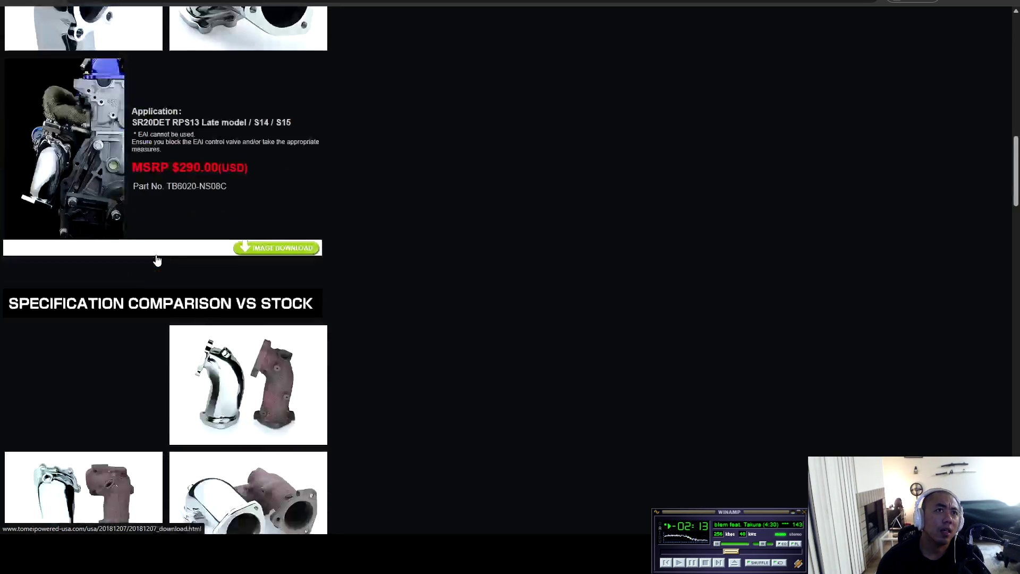
pyautogui.scroll(-1, 159, 265)
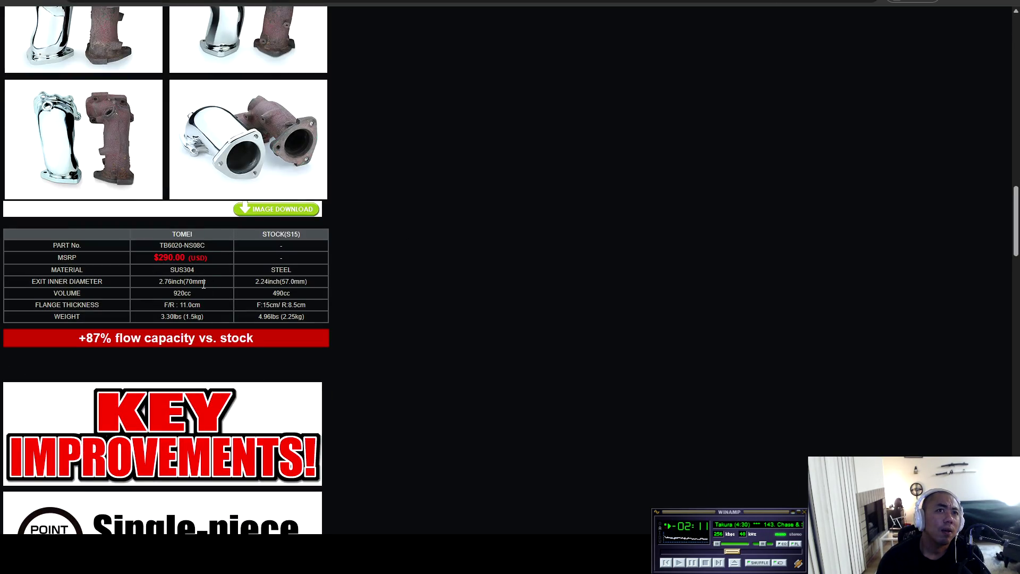
pyautogui.moveTo(206, 281); pyautogui.dragTo(151, 281)
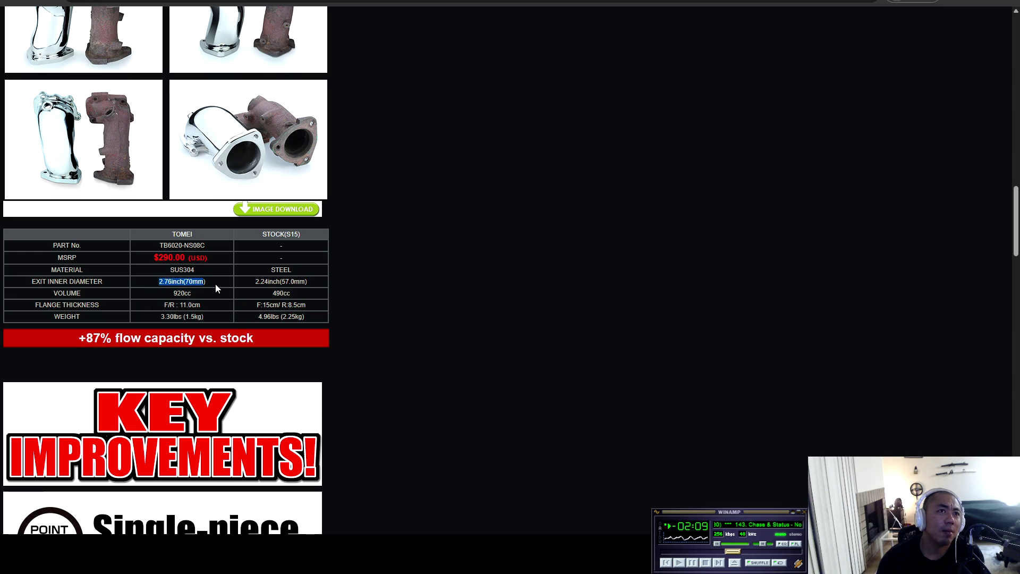
pyautogui.click(290, 303)
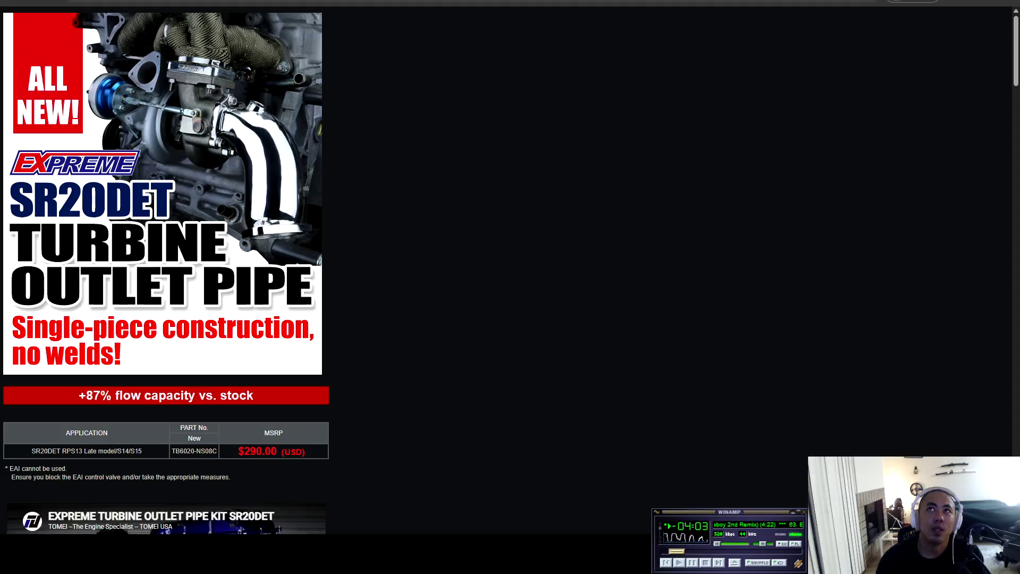
pyautogui.scroll(-9, 122, 279)
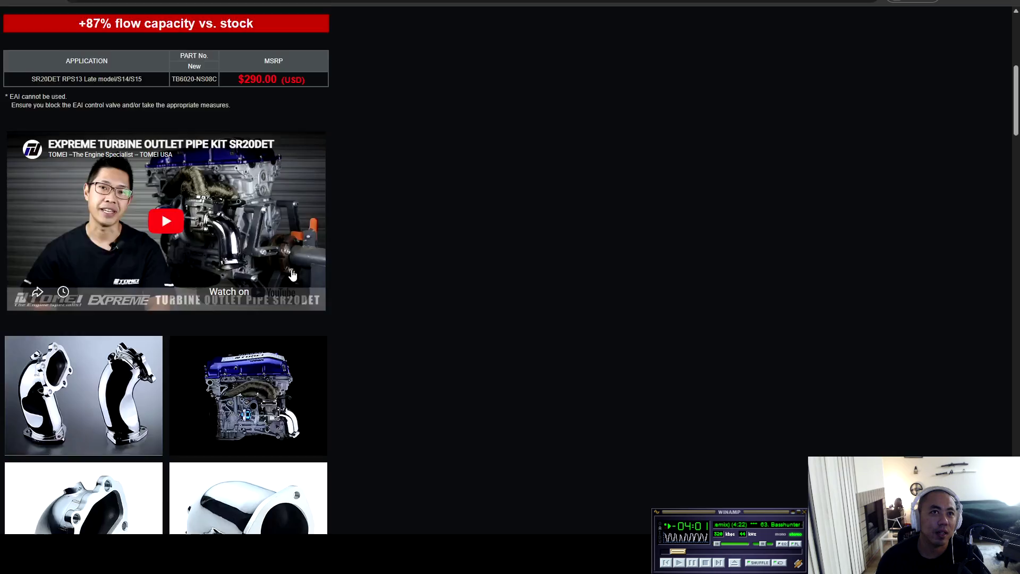
pyautogui.scroll(-4, 257, 202)
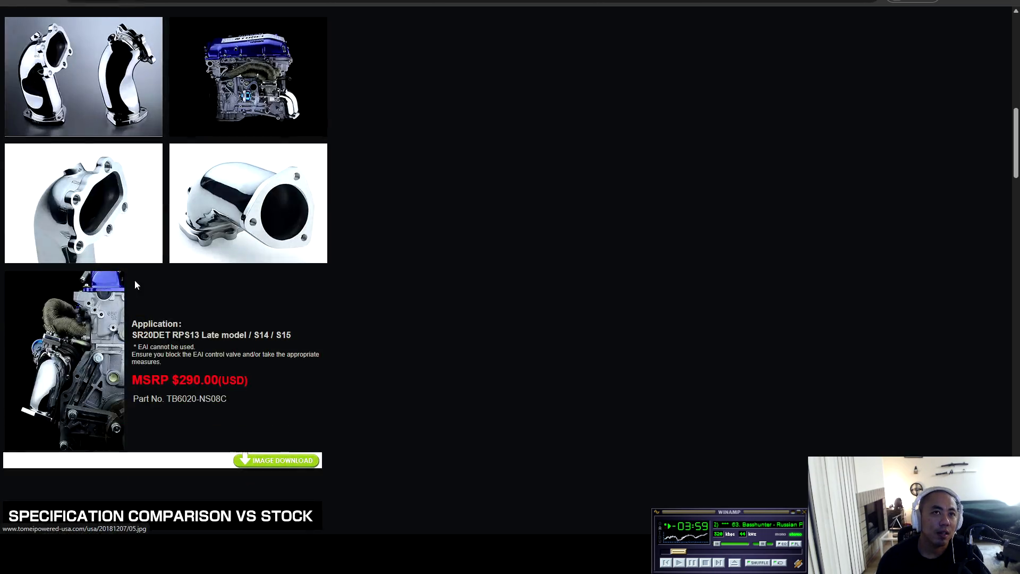
pyautogui.scroll(-4, 247, 247)
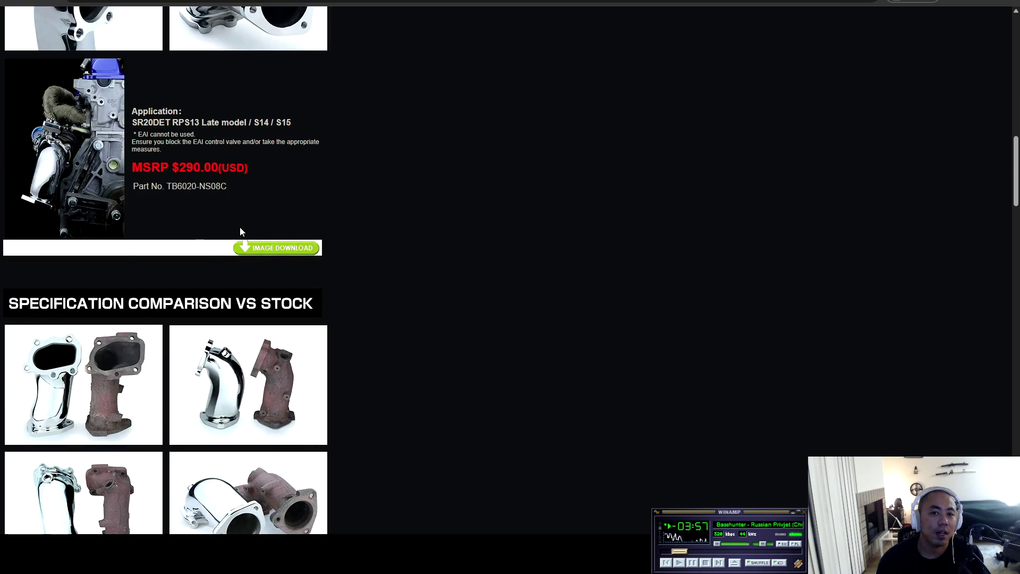
pyautogui.scroll(-10, 241, 227)
pyautogui.scroll(-8, 241, 230)
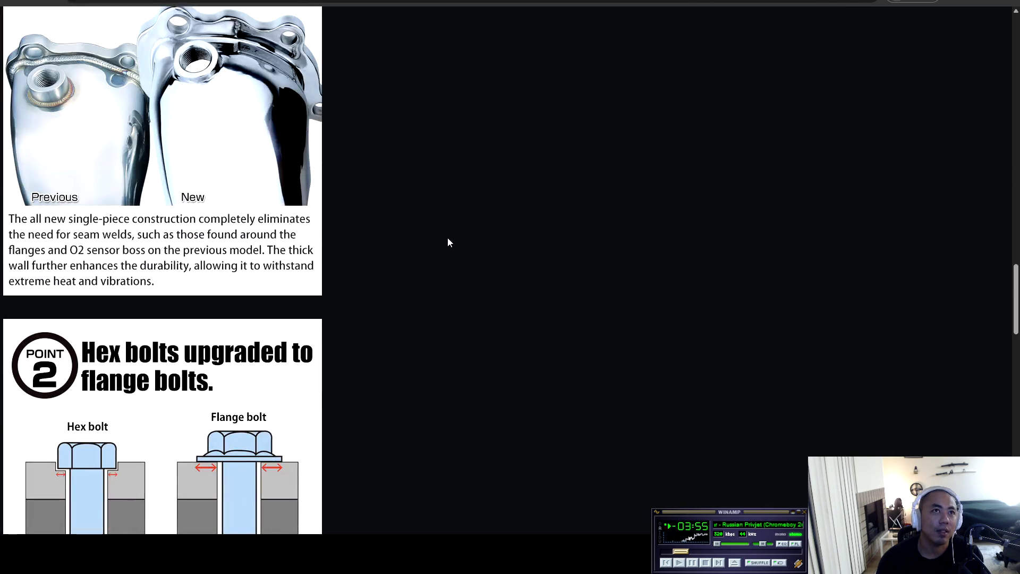
# - Go to YouTube and search for 'how to tighten exhaust stud'
pyautogui.hotkey('alt', 'Left')
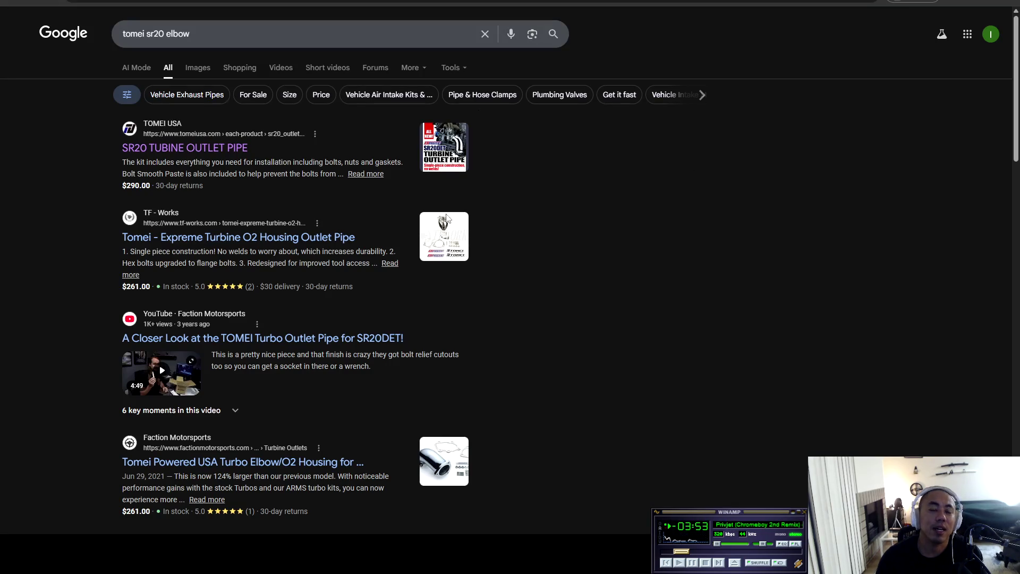
pyautogui.hotkey('alt', 'Left')
pyautogui.click(303, 210)
pyautogui.click(438, 24)
pyautogui.write('how to ')
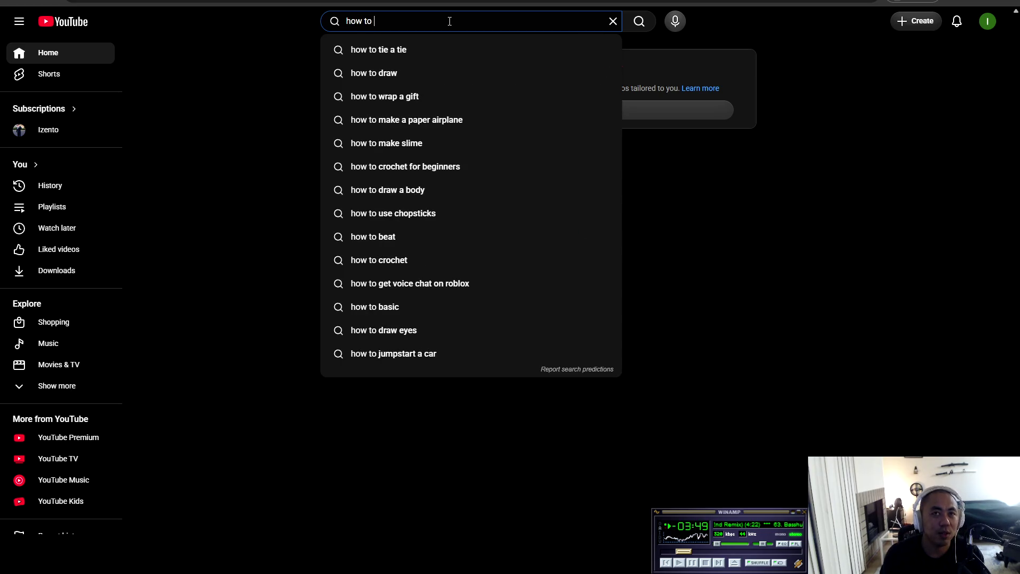
pyautogui.write('tighten')
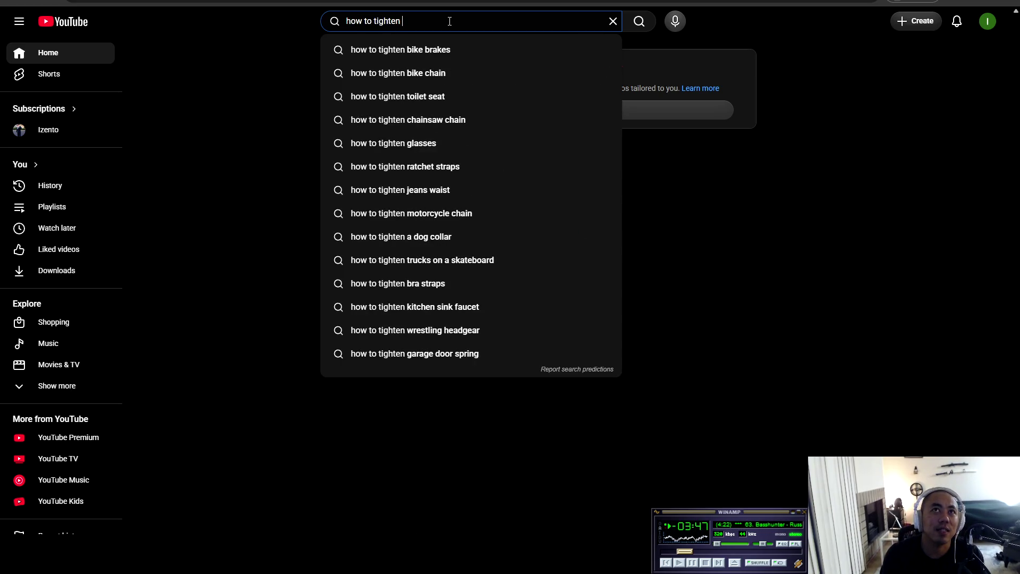
pyautogui.write(' exhaust s')
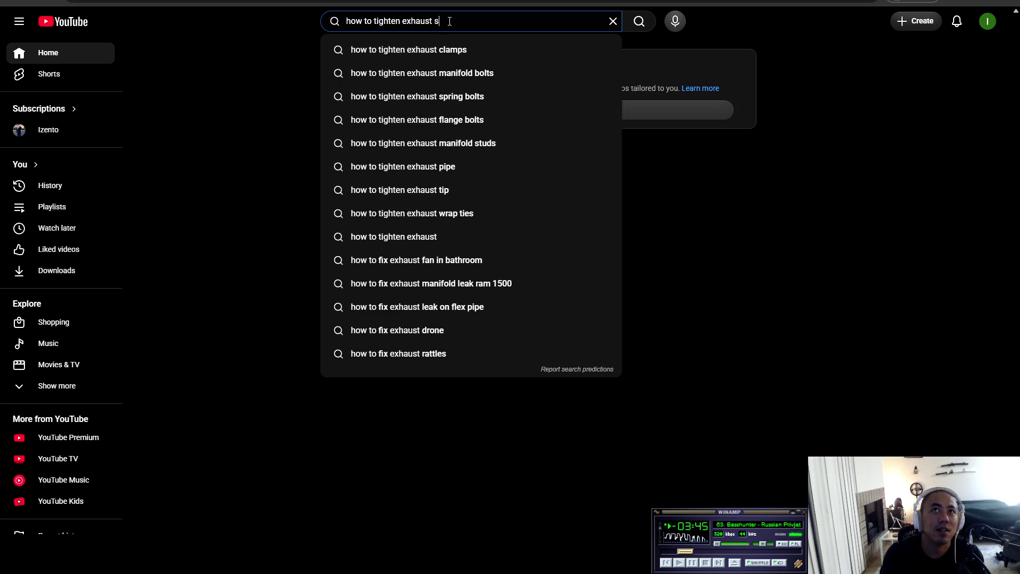
pyautogui.write('tud')
pyautogui.press('Return')
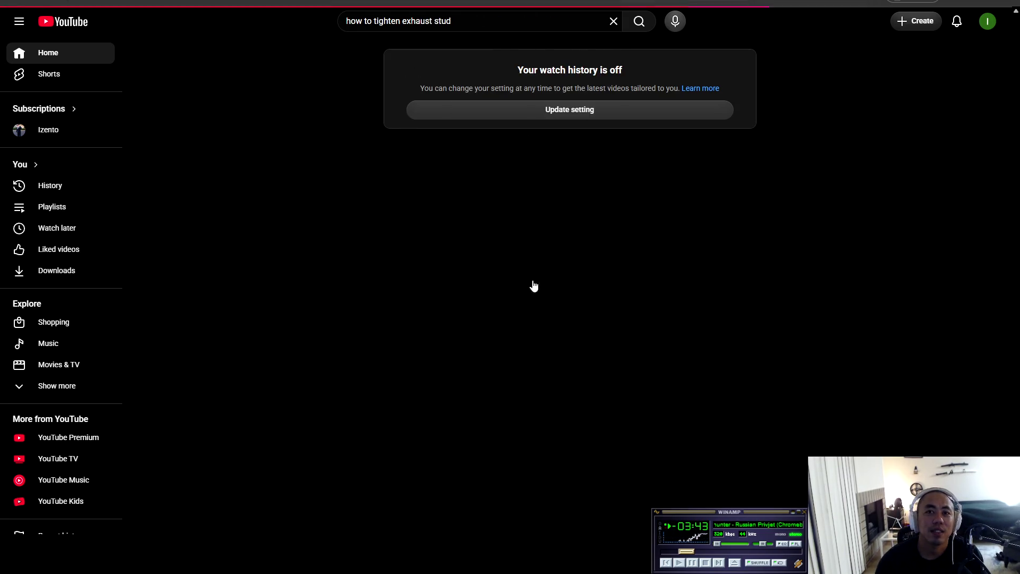
# - Watch the 'How to remove/install a stud' Short, return to the results, and open the Easy DIY stud install Short
pyautogui.click(303, 234)
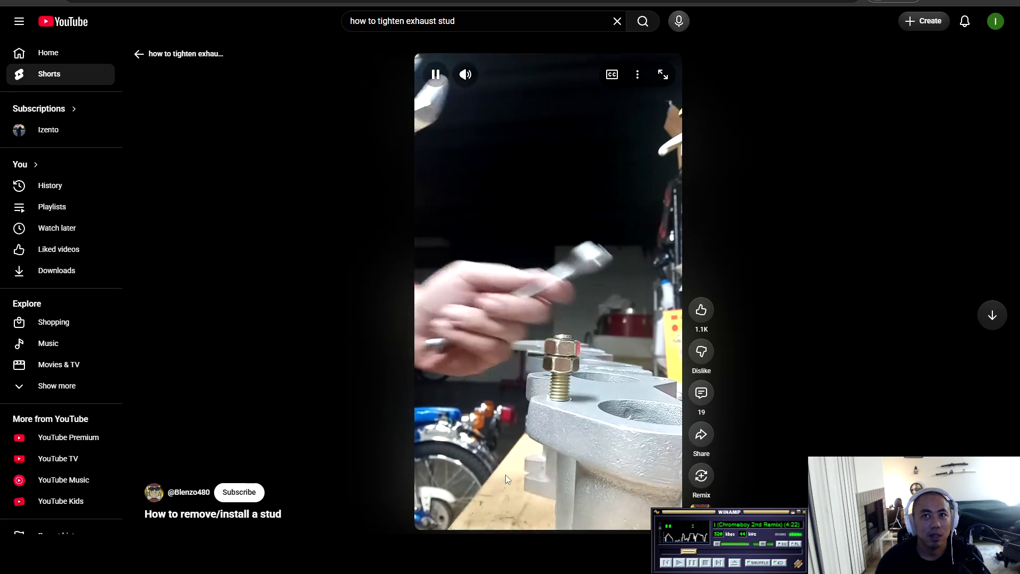
pyautogui.click(550, 328)
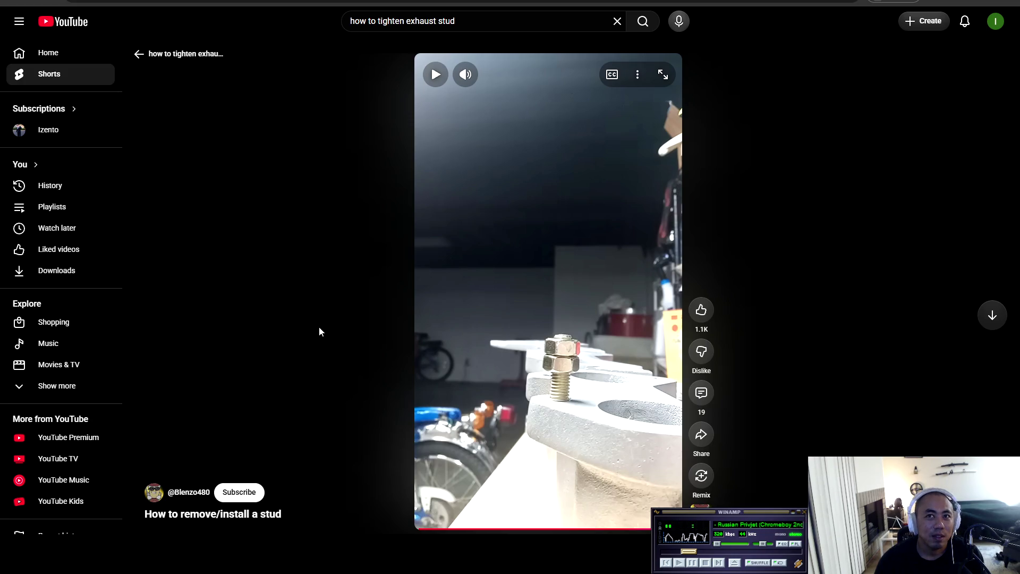
pyautogui.click(138, 53)
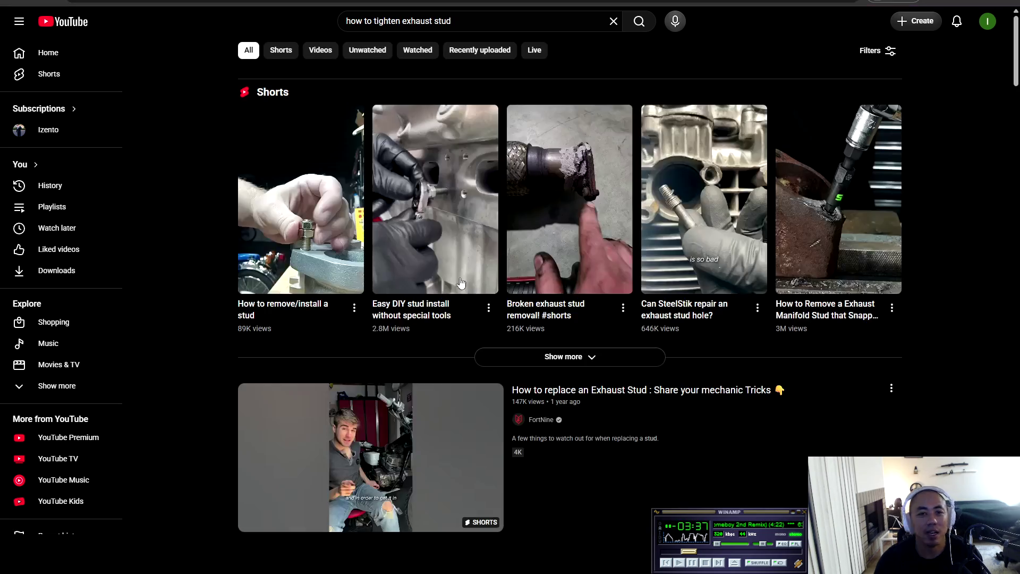
pyautogui.moveTo(402, 218)
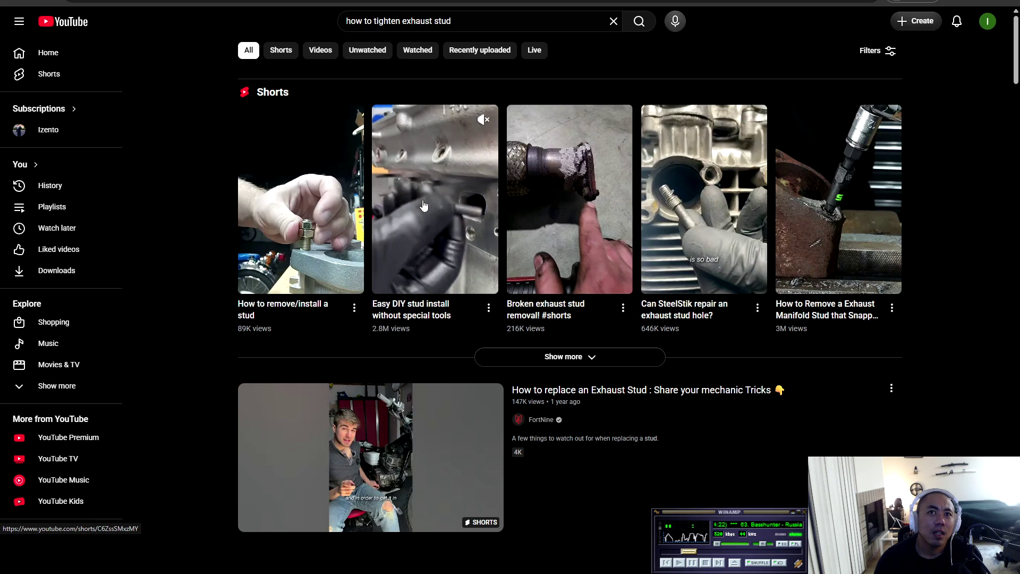
pyautogui.click(439, 204)
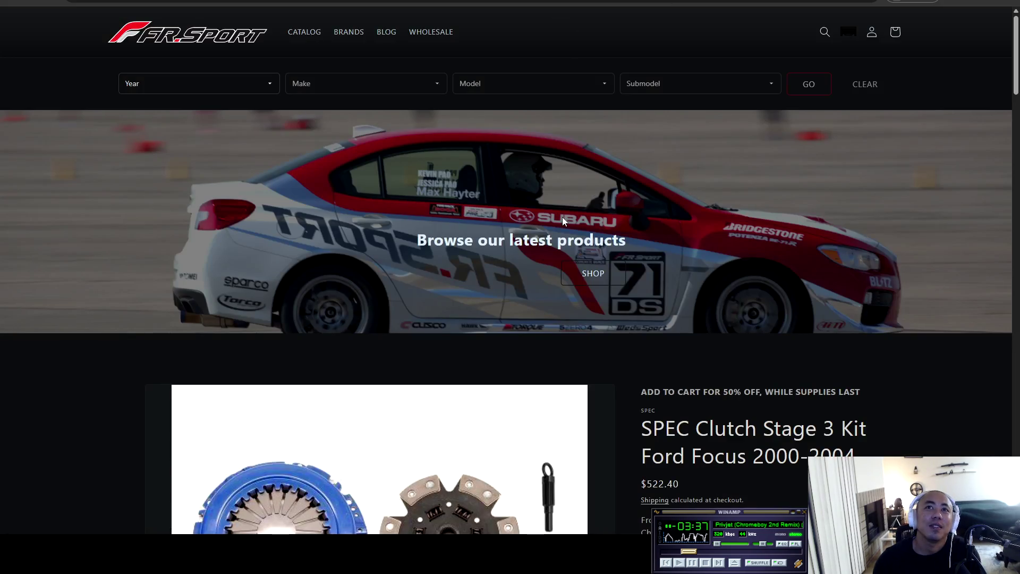
# - Scroll through the SPEC Clutch Stage 3 Kit page, then go back to the Enjuku brake rotor listing
pyautogui.scroll(-2, 693, 376)
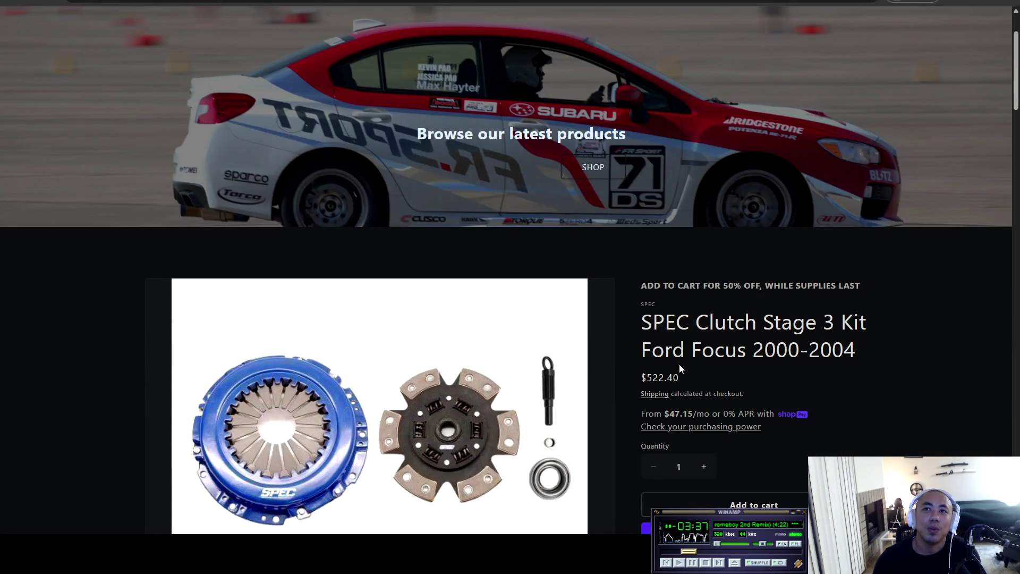
pyautogui.scroll(-6, 689, 372)
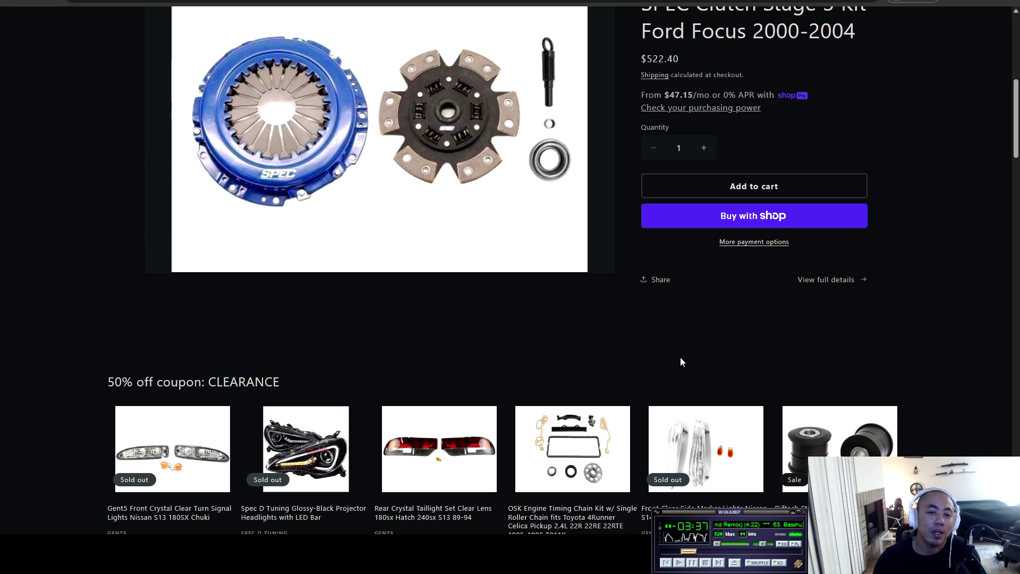
pyautogui.scroll(3, 686, 353)
pyautogui.scroll(-4, 411, 318)
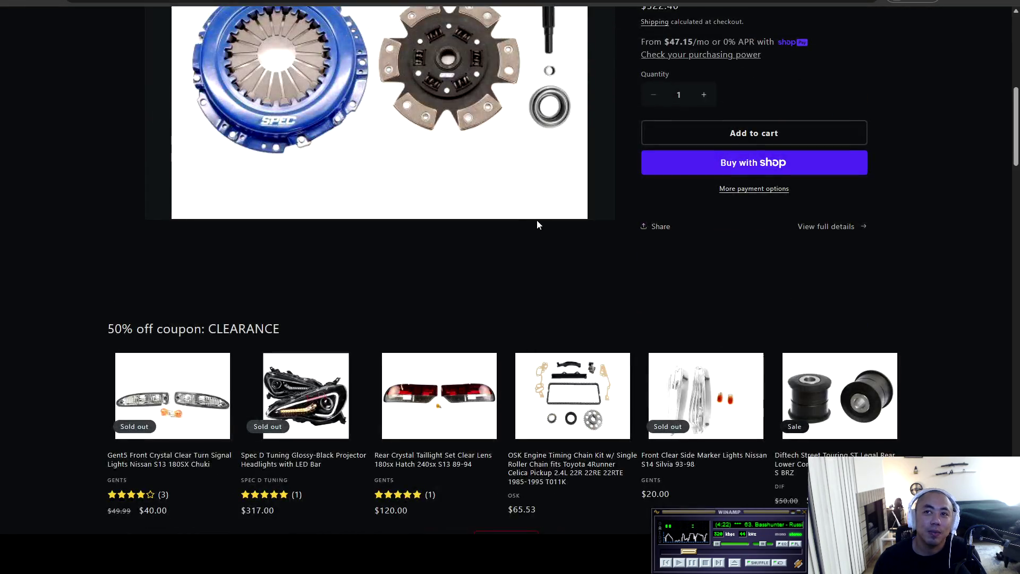
pyautogui.scroll(4, 439, 135)
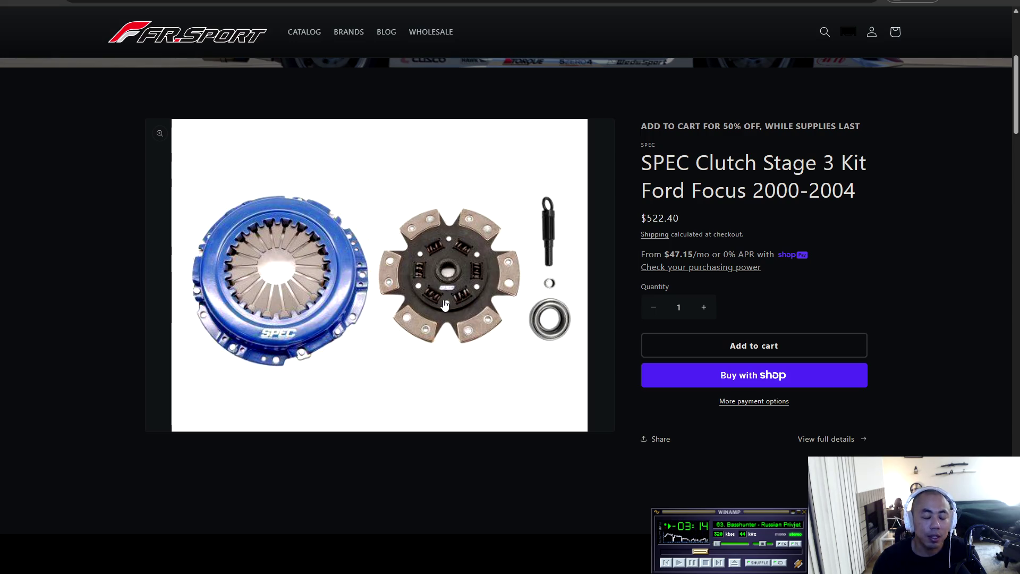
pyautogui.scroll(1, 508, 330)
pyautogui.scroll(4, 509, 330)
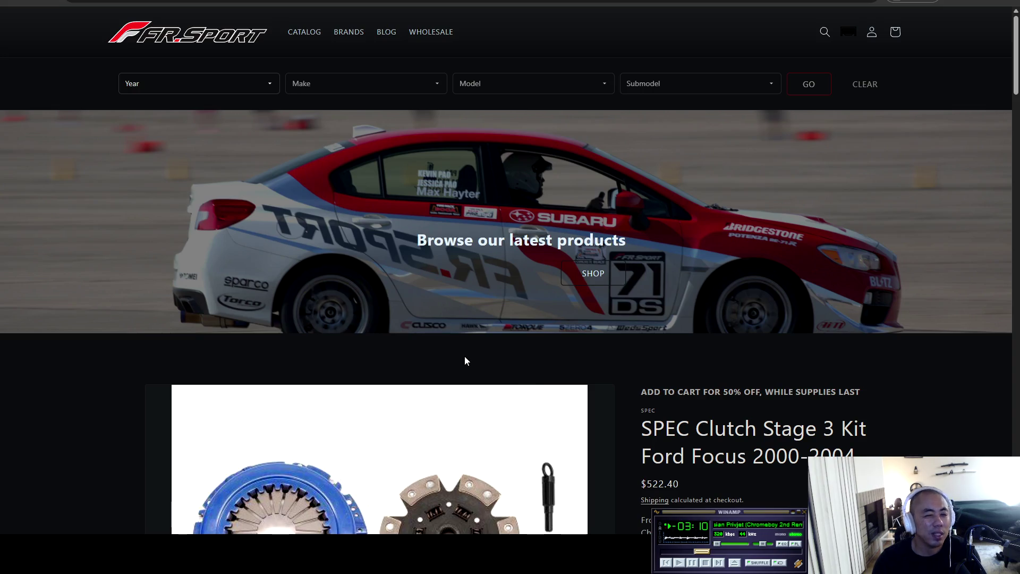
pyautogui.hotkey('alt', 'Left')
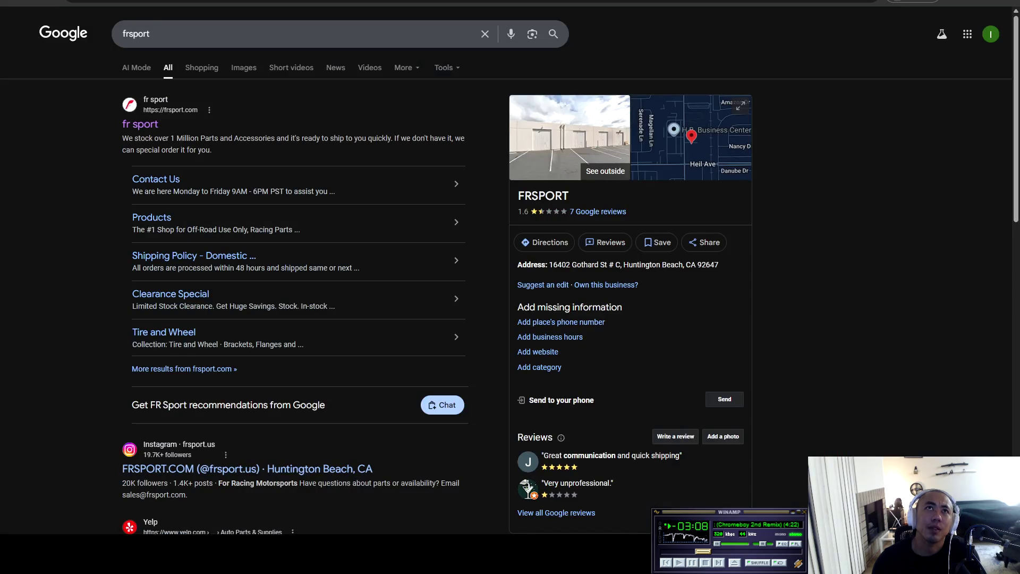
pyautogui.hotkey('ctrl', 'Tab')
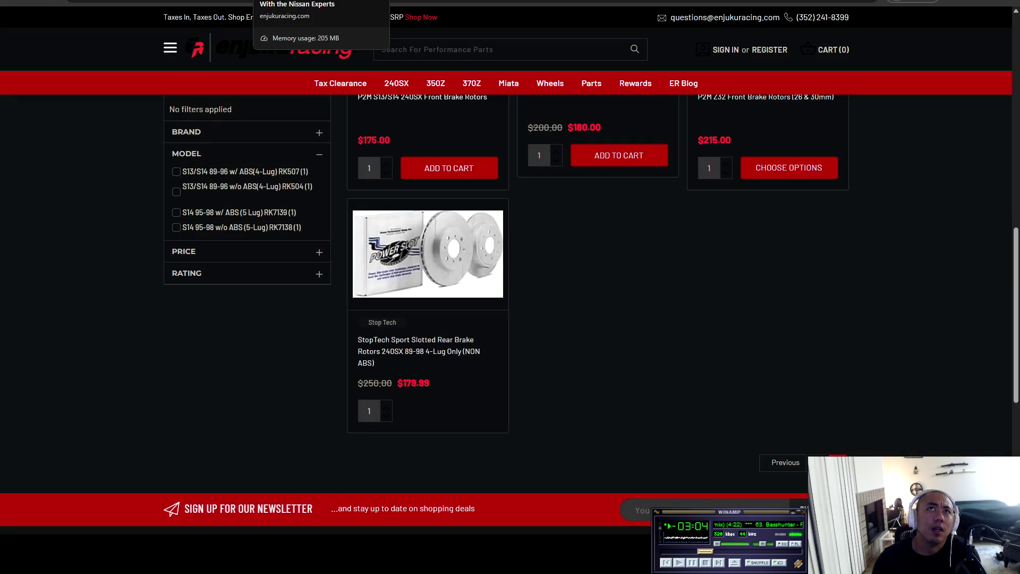
# - Return to the 7-item Enjuku cart and look over its headers and first item
pyautogui.hotkey('ctrl', 'Tab')
pyautogui.hotkey('ctrl', 'Tab')
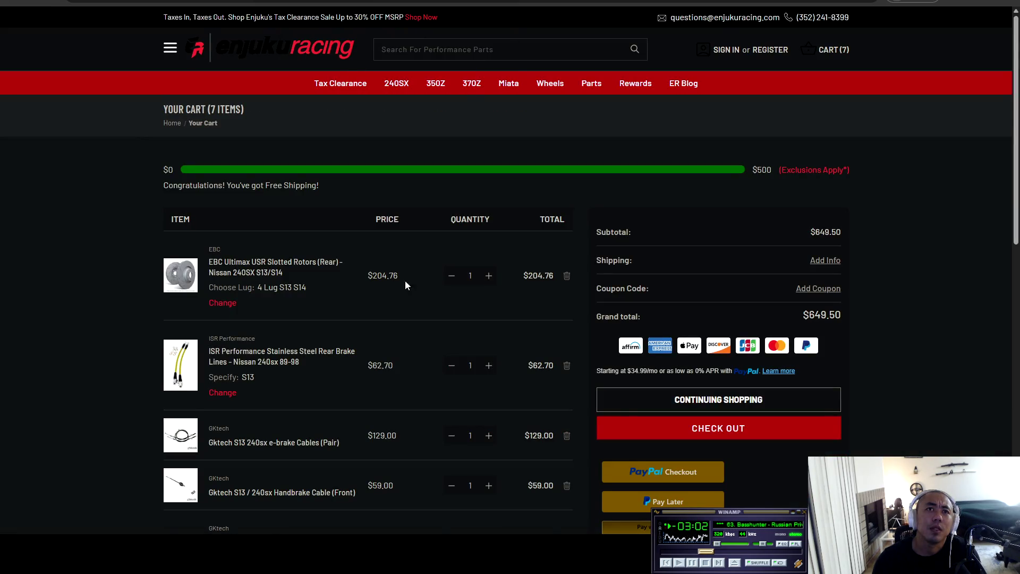
pyautogui.scroll(-6, 87, 257)
pyautogui.scroll(6, 59, 250)
pyautogui.scroll(-2, 117, 236)
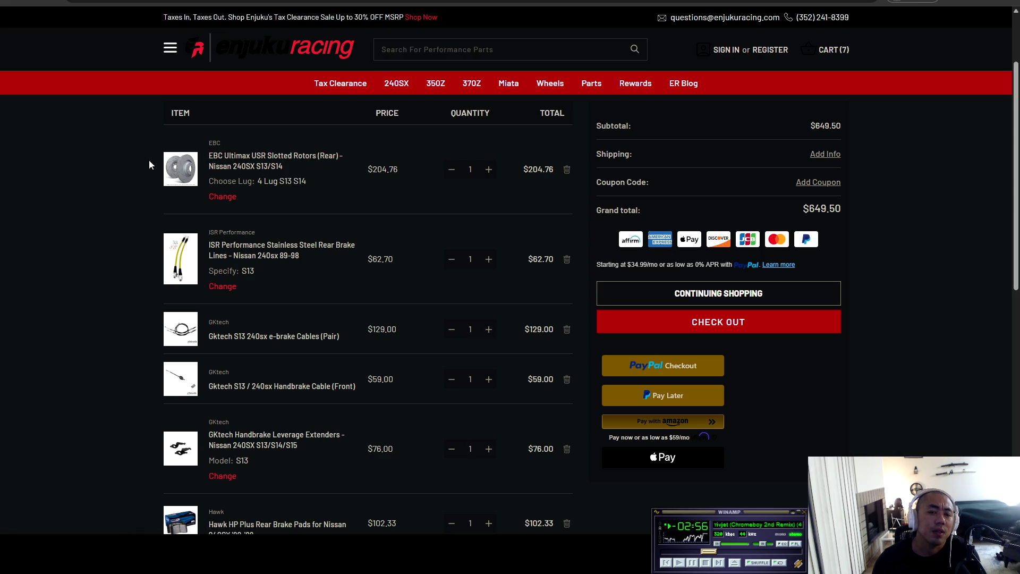
pyautogui.moveTo(114, 147)
pyautogui.mouseDown()
pyautogui.moveTo(368, 221)
pyautogui.moveTo(360, 199)
pyautogui.mouseUp()
pyautogui.click(324, 186)
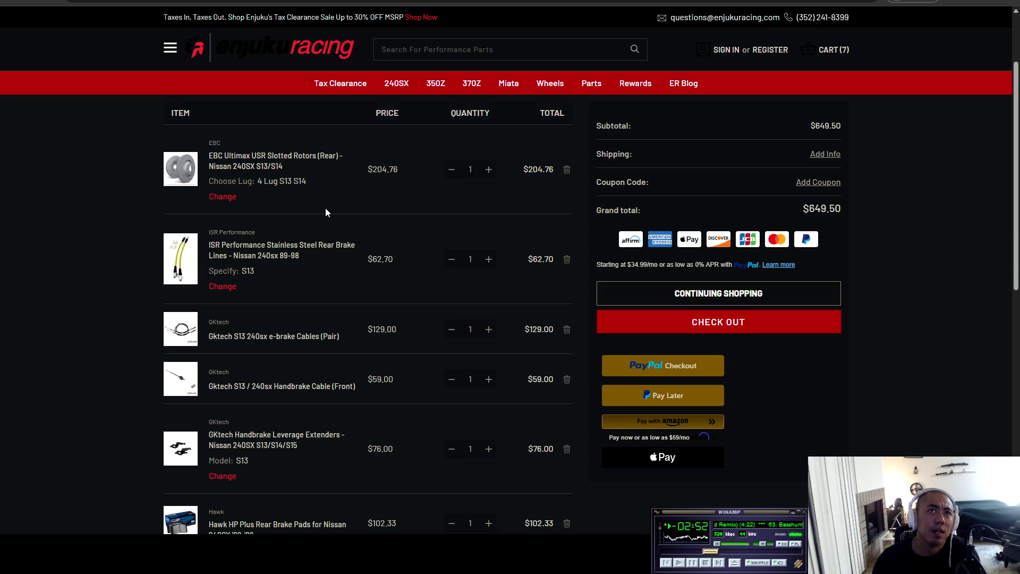
# - Frame the cart item table in a Win+Shift+S screen snip
pyautogui.scroll(-1, 325, 208)
pyautogui.scroll(1, 343, 212)
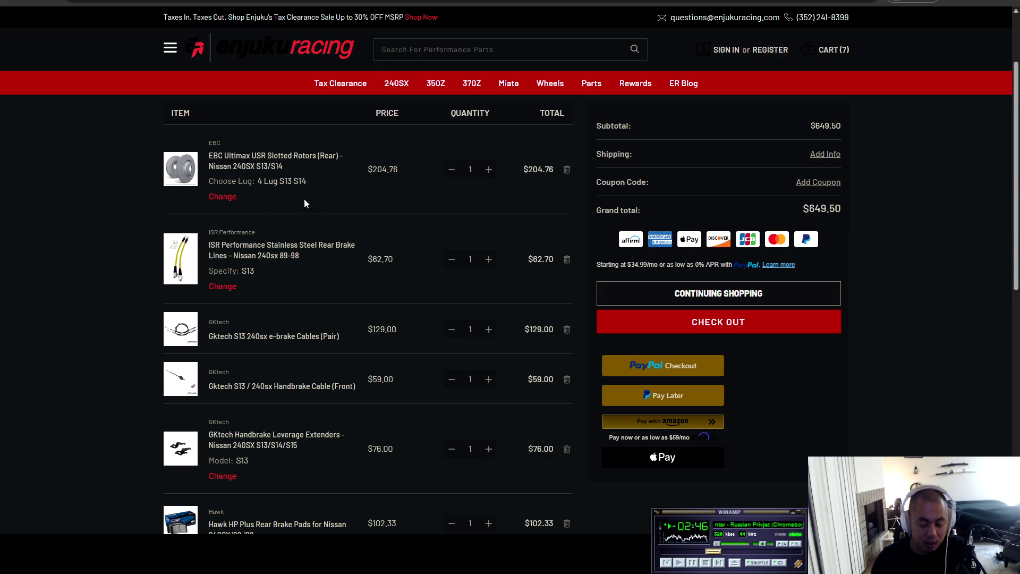
pyautogui.press('super+shift+s')
pyautogui.moveTo(160, 107)
pyautogui.mouseDown()
pyautogui.moveTo(255, 148)
pyautogui.moveTo(557, 370)
pyautogui.moveTo(583, 473)
pyautogui.moveTo(574, 533)
pyautogui.moveTo(583, 534)
pyautogui.moveTo(583, 237)
pyautogui.moveTo(574, 256)
pyautogui.moveTo(597, 533)
pyautogui.moveTo(586, 533)
pyautogui.mouseUp()
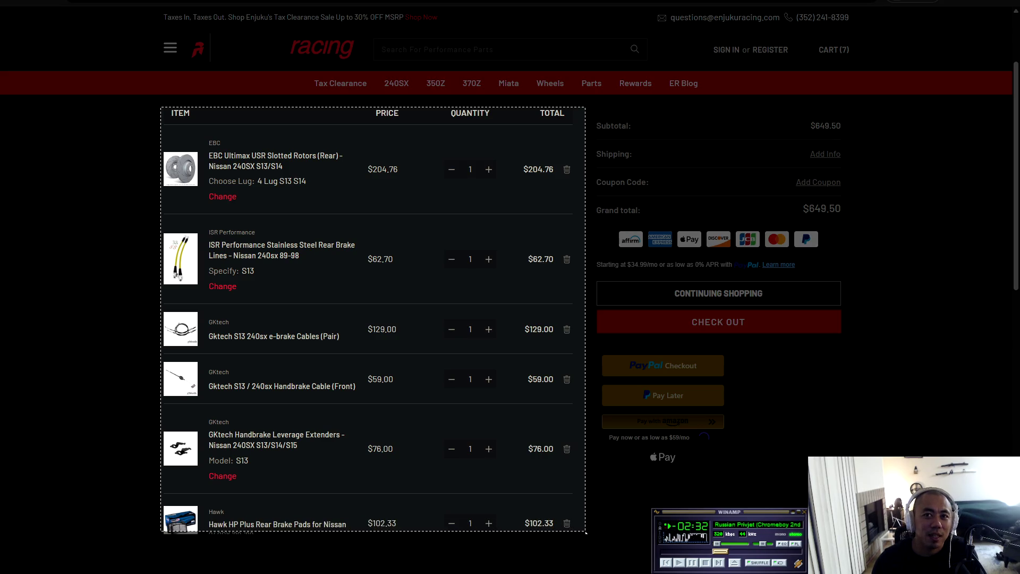
# - Cancel the snip and select all cart item rows, EBC rotors through Wilwood braking fluid
pyautogui.click(586, 533)
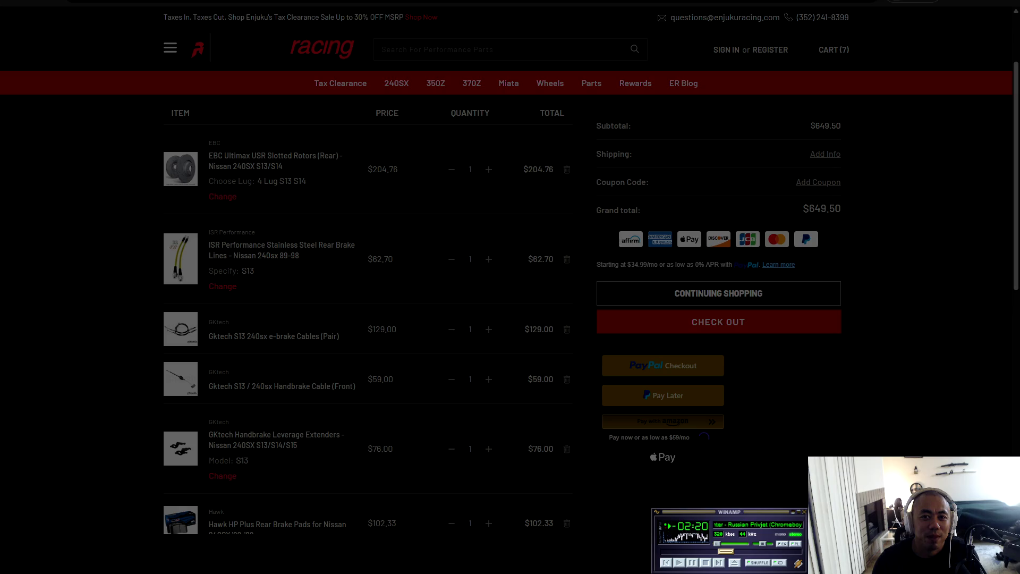
pyautogui.press('Escape')
pyautogui.scroll(-3, 122, 209)
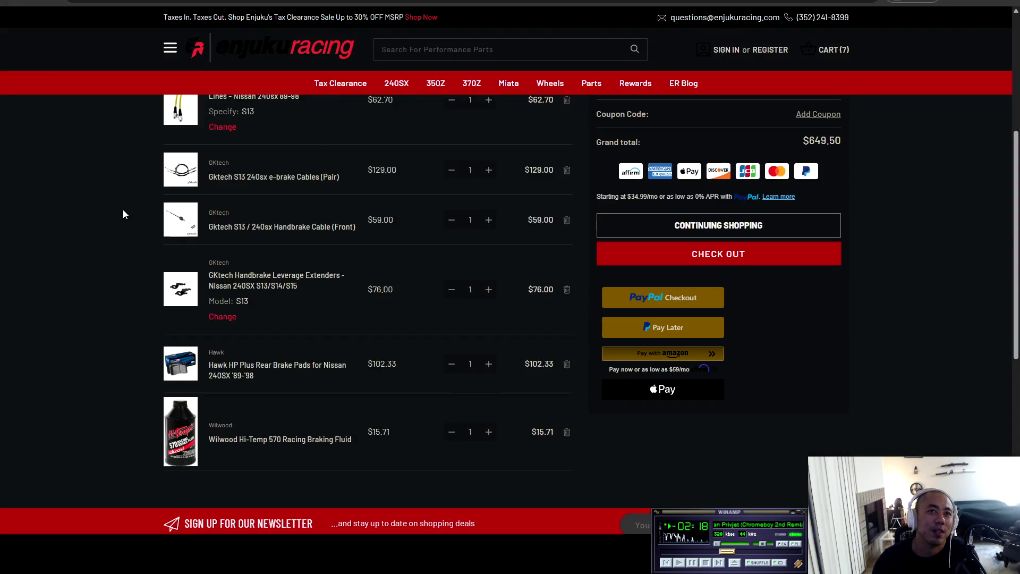
pyautogui.scroll(3, 456, 470)
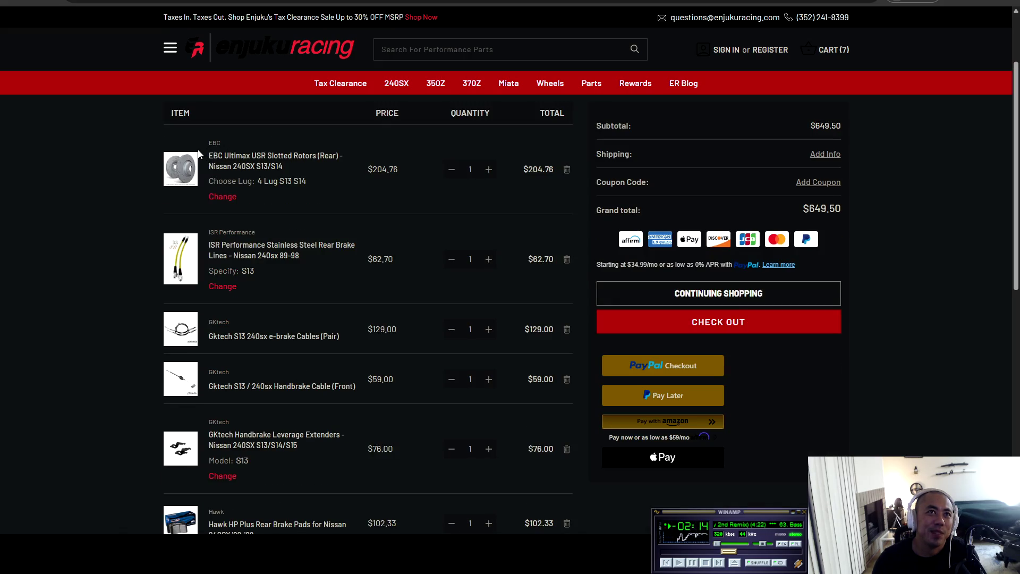
pyautogui.moveTo(200, 139)
pyautogui.mouseDown()
pyautogui.moveTo(298, 173)
pyautogui.moveTo(346, 273)
pyautogui.moveTo(346, 348)
pyautogui.moveTo(364, 393)
pyautogui.moveTo(515, 448)
pyautogui.moveTo(561, 447)
pyautogui.mouseUp()
pyautogui.scroll(-3, 364, 394)
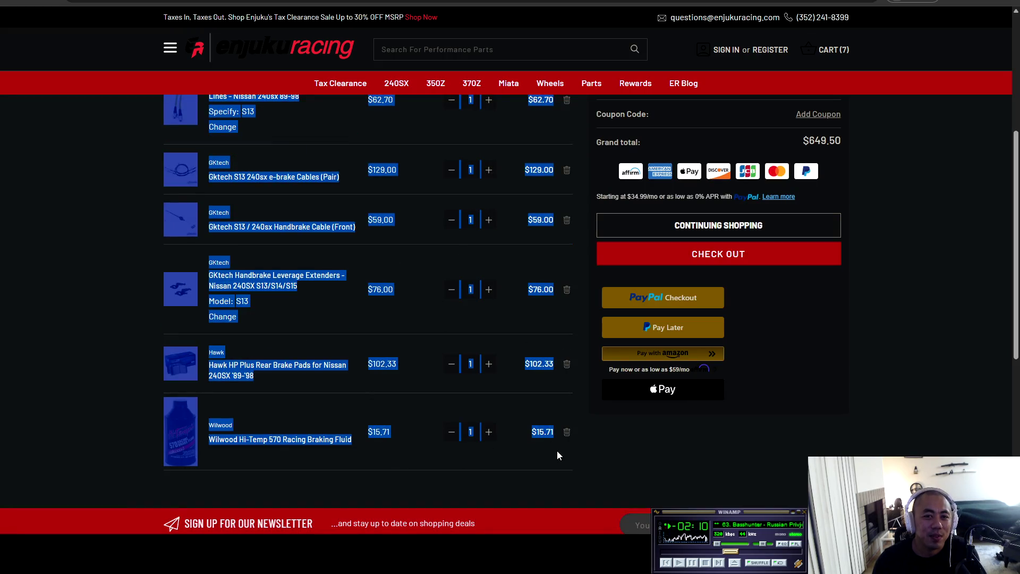
pyautogui.hotkey('alt', 'Tab')
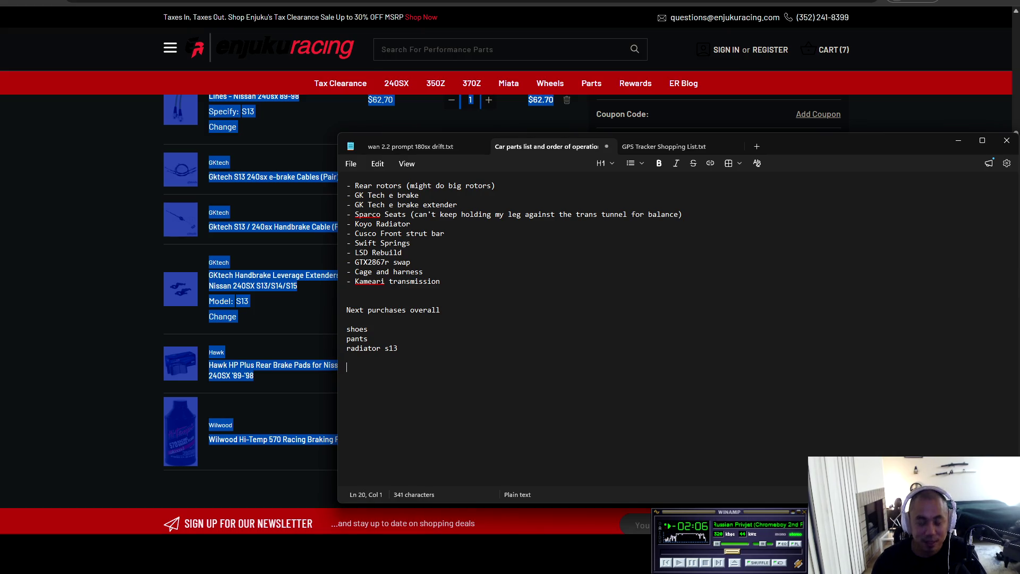
# - Paste the cart items below 'radiator s13' and select the EBC entry's quantity clutter
pyautogui.hotkey('ctrl', 'v')
pyautogui.scroll(2, 375, 336)
pyautogui.scroll(9, 375, 336)
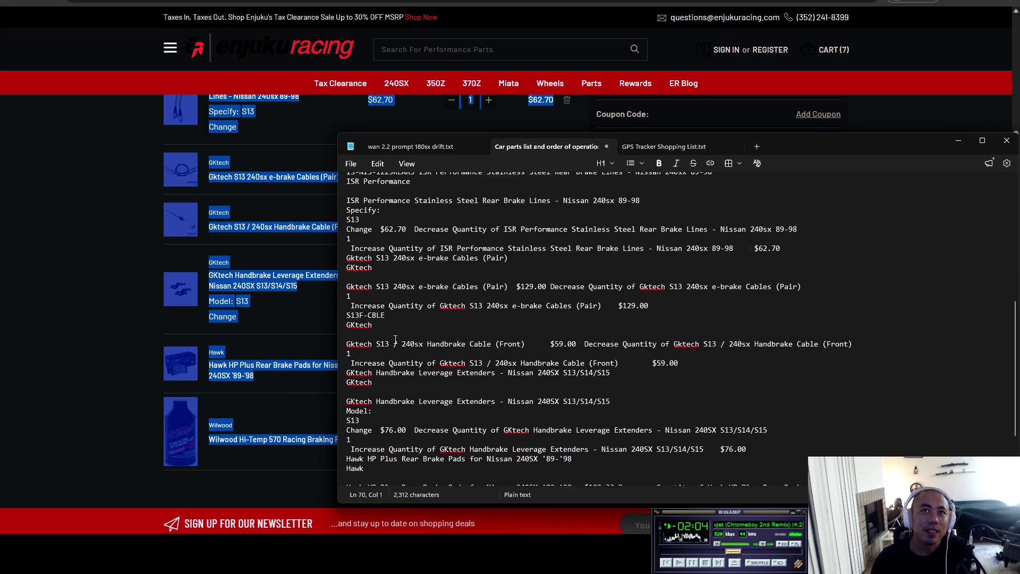
pyautogui.scroll(-1, 409, 351)
pyautogui.click(354, 345)
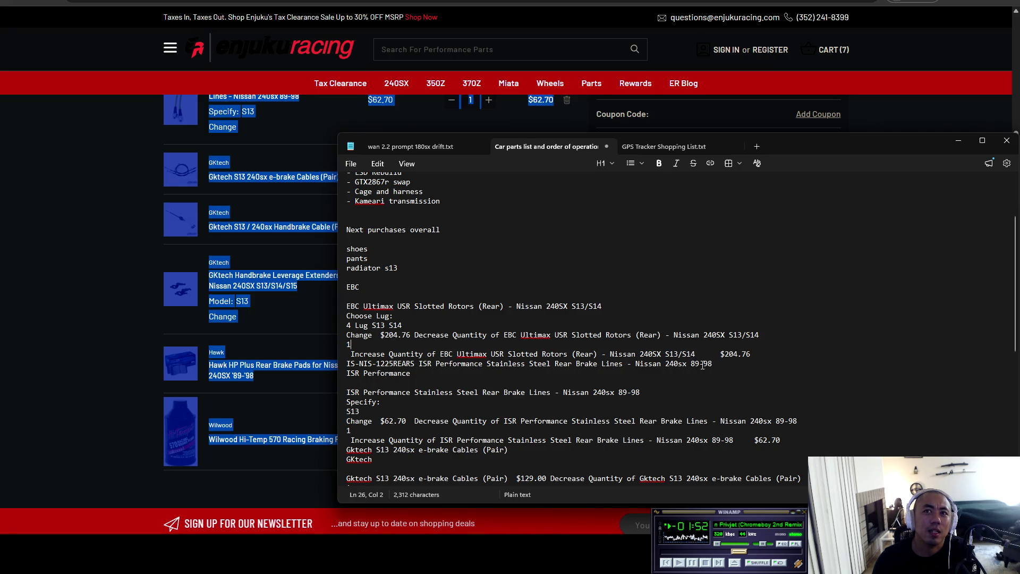
pyautogui.click(728, 367)
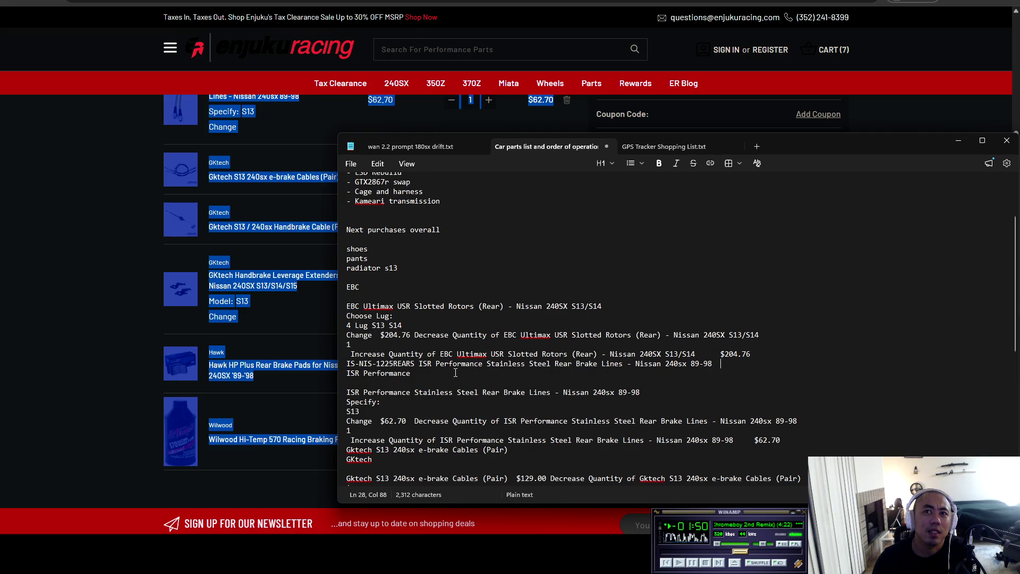
pyautogui.moveTo(398, 385)
pyautogui.mouseDown()
pyautogui.moveTo(331, 355)
pyautogui.moveTo(419, 338)
pyautogui.mouseUp()
# - Delete the EBC quantity text and the Specify/Change text around $62.70, moving Gktech to its own line
pyautogui.press('BackSpace')
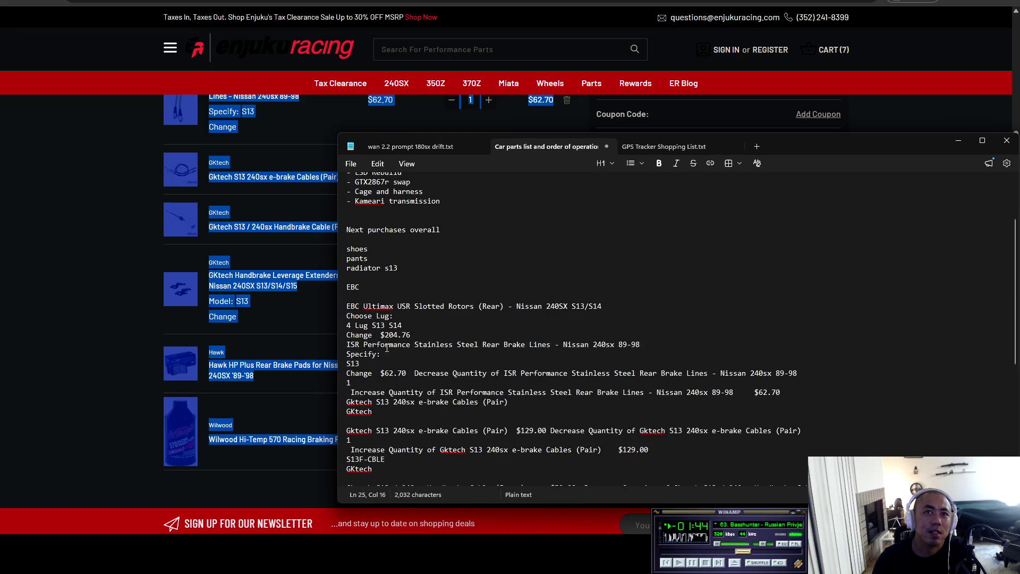
pyautogui.press('BackSpace')
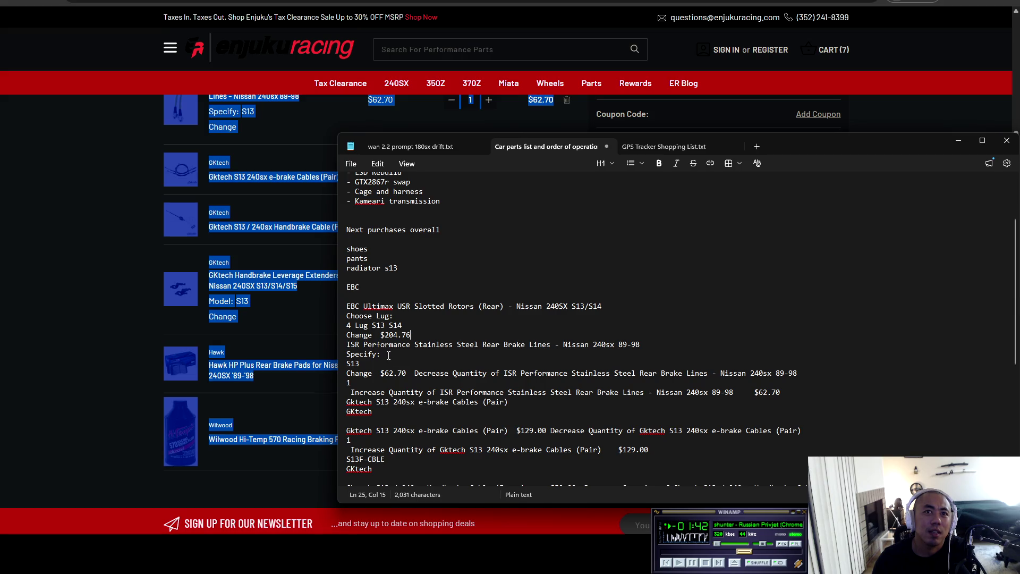
pyautogui.click(380, 374)
pyautogui.moveTo(380, 373)
pyautogui.mouseDown()
pyautogui.moveTo(342, 356)
pyautogui.moveTo(568, 373)
pyautogui.moveTo(799, 372)
pyautogui.mouseUp()
pyautogui.press('BackSpace')
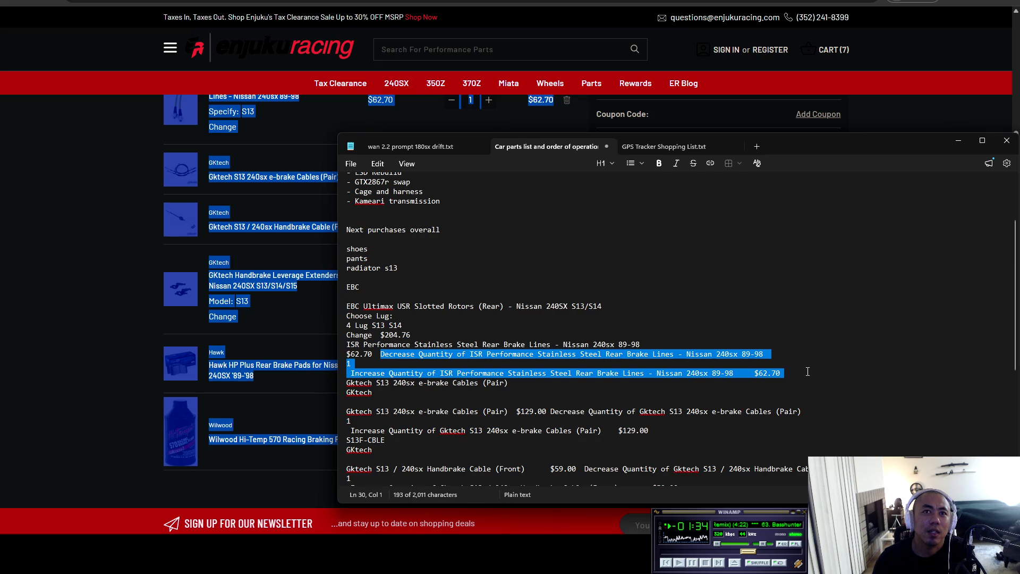
pyautogui.press('BackSpace')
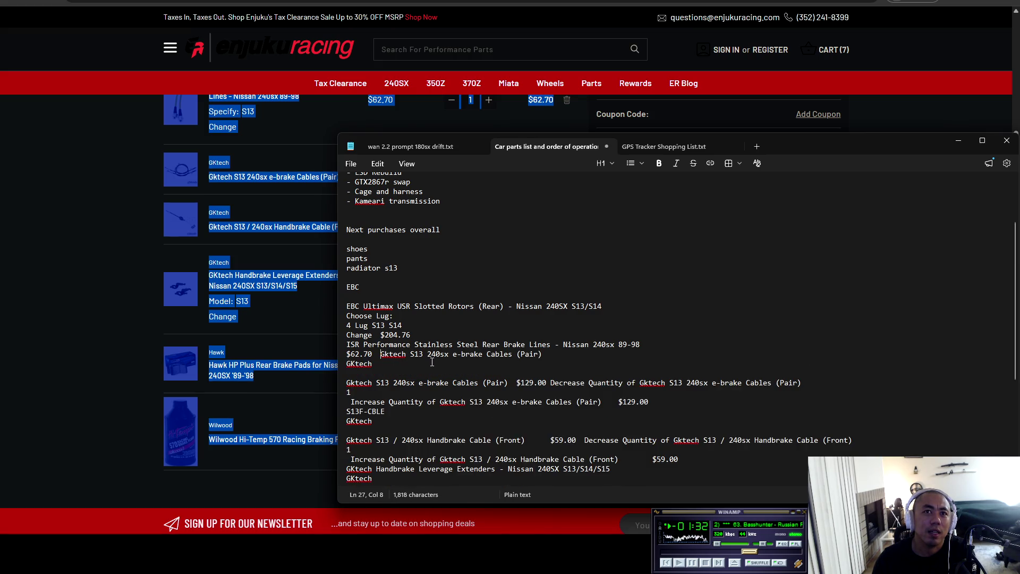
pyautogui.press('Return')
pyautogui.press('Return')
# - Remove the duplicate GKtech label and repeated e-brake cables line, and put $129.00 on its own line
pyautogui.moveTo(373, 383); pyautogui.dragTo(346, 383)
pyautogui.press('BackSpace')
pyautogui.press('BackSpace')
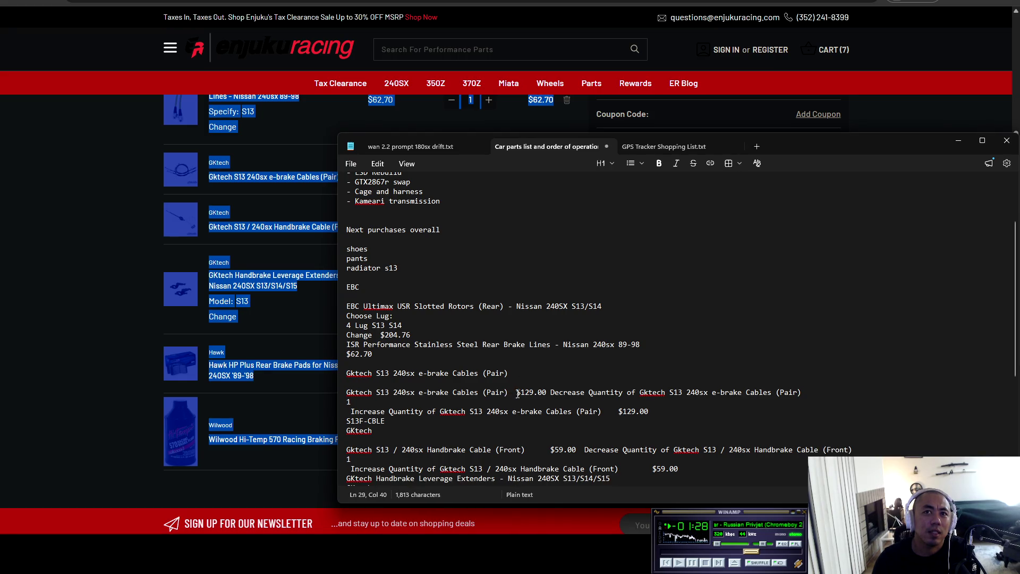
pyautogui.hotkey('shift', 'Home')
pyautogui.press('BackSpace')
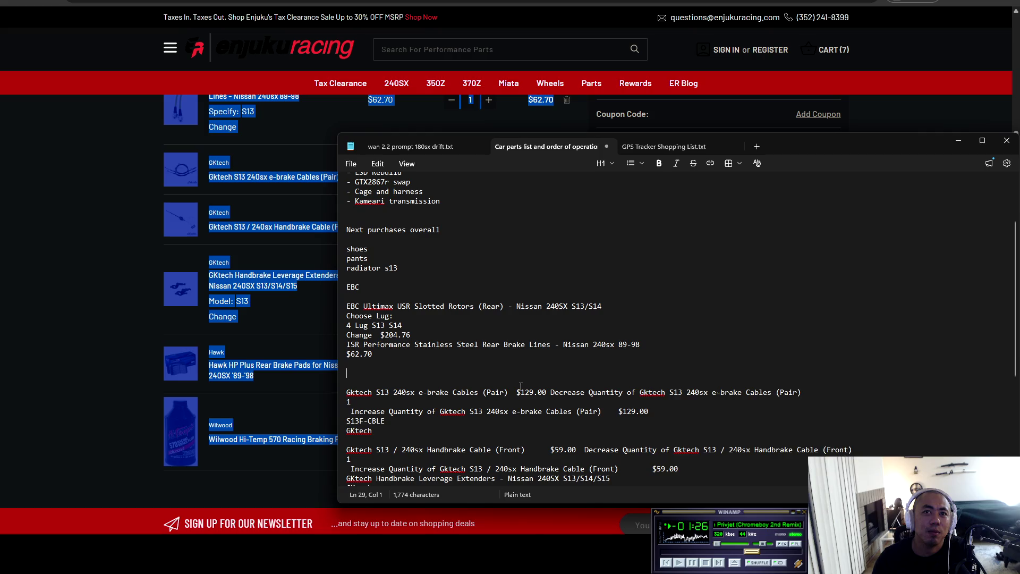
pyautogui.press('BackSpace')
pyautogui.press('BackSpace')
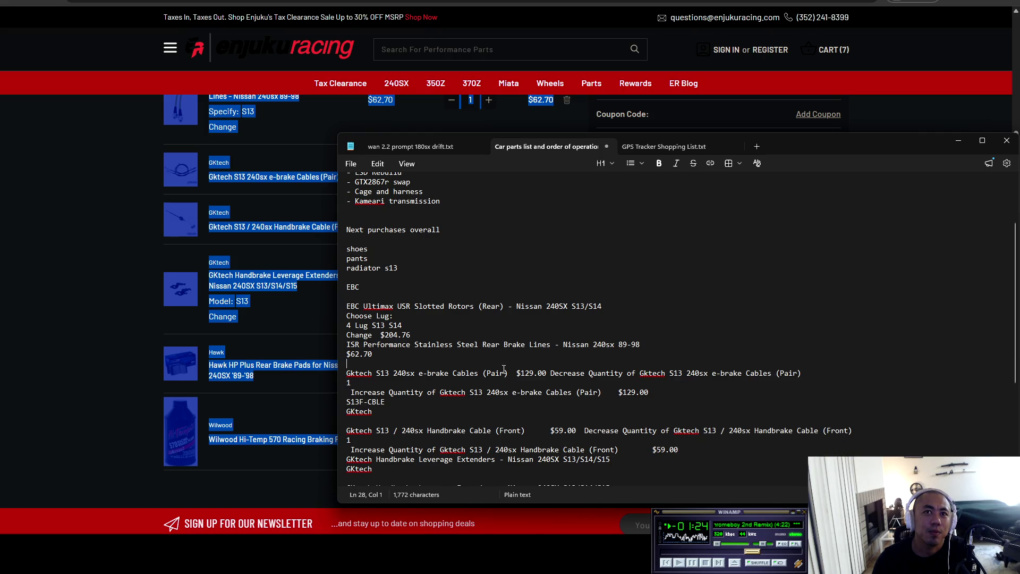
pyautogui.press('Delete')
pyautogui.click(517, 363)
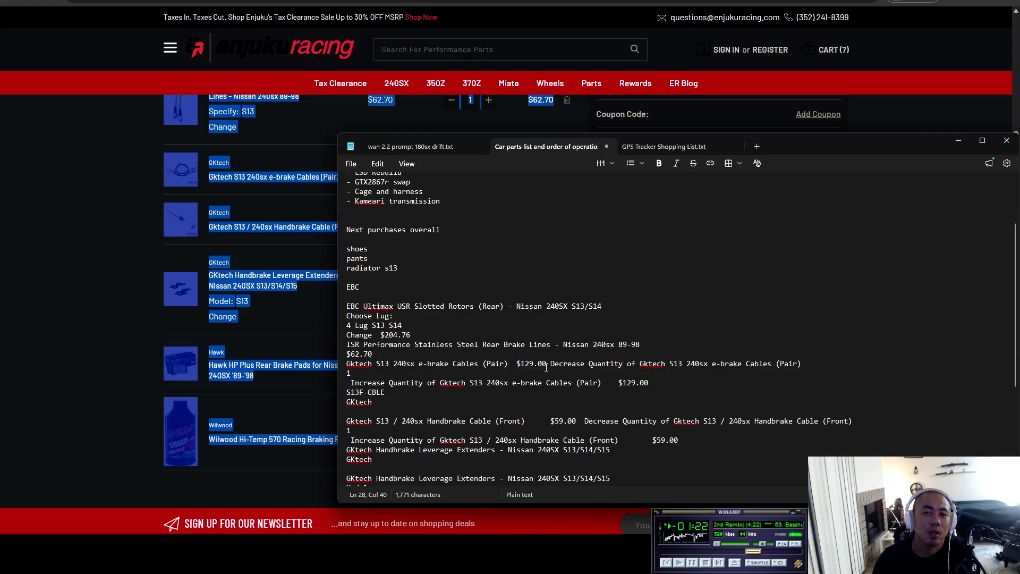
pyautogui.press('Return')
# - Delete the e-brake cables quantity clutter and the word 'Change' before $204.76
pyautogui.moveTo(380, 373)
pyautogui.mouseDown()
pyautogui.moveTo(491, 393)
pyautogui.moveTo(659, 392)
pyautogui.moveTo(378, 405)
pyautogui.moveTo(376, 414)
pyautogui.mouseUp()
pyautogui.press('Delete')
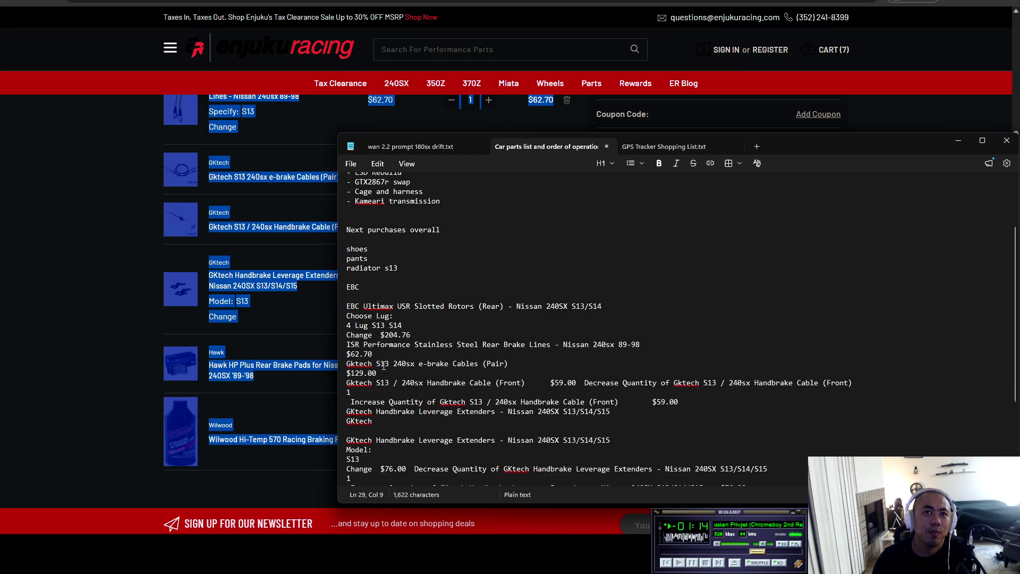
pyautogui.press('BackSpace')
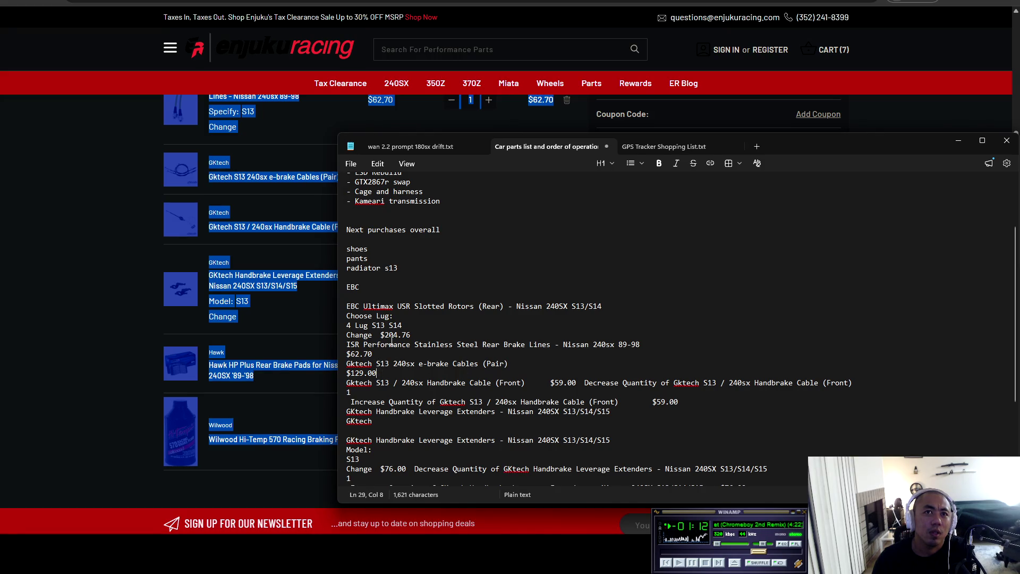
pyautogui.moveTo(372, 336); pyautogui.dragTo(343, 338)
pyautogui.press('BackSpace')
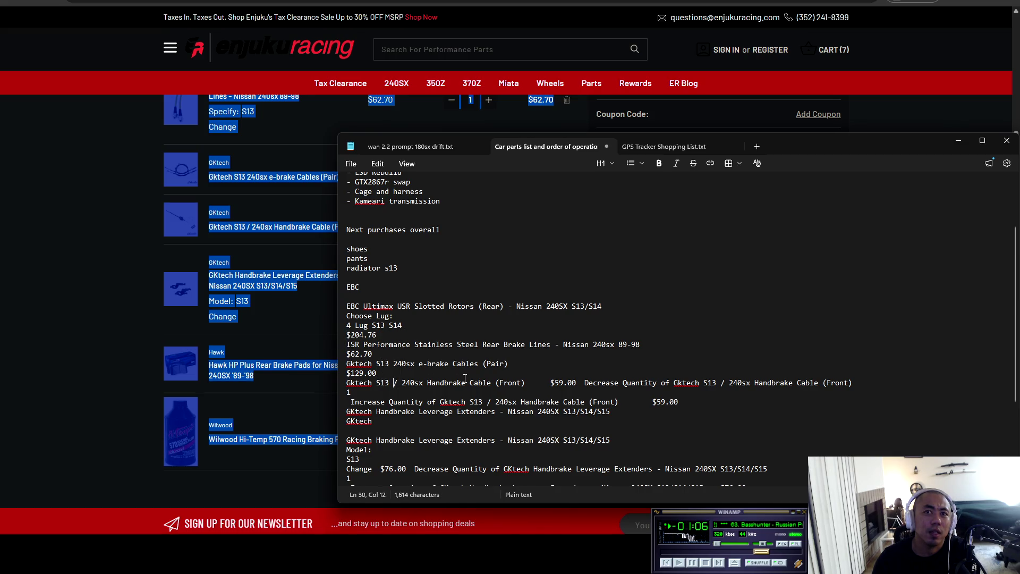
# - Move $59.00 below the front handbrake cable and select the clutter after it
pyautogui.click(539, 383)
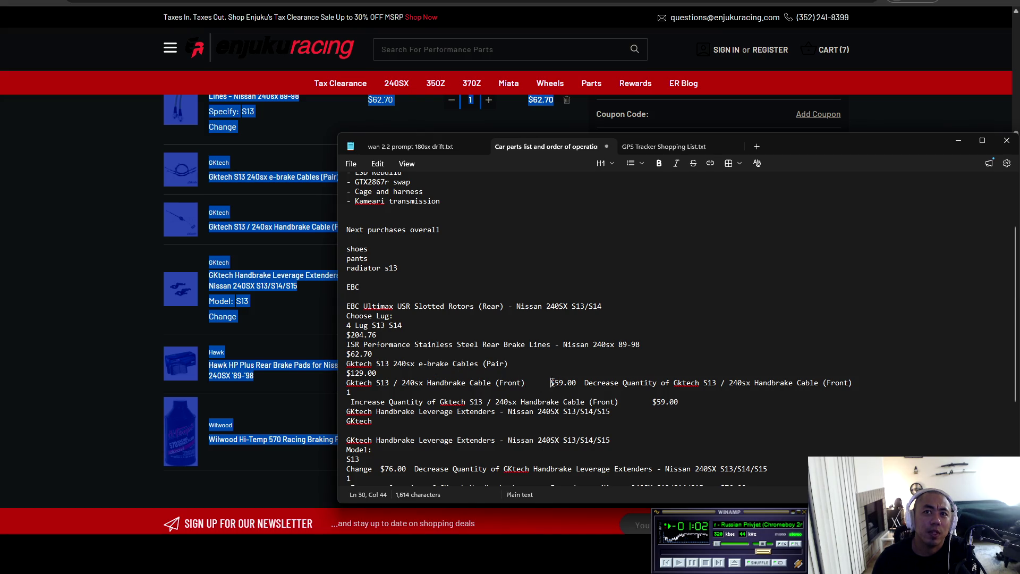
pyautogui.press('Return')
pyautogui.moveTo(380, 393)
pyautogui.mouseDown()
pyautogui.moveTo(616, 402)
pyautogui.moveTo(683, 413)
pyautogui.moveTo(682, 428)
pyautogui.moveTo(689, 412)
pyautogui.mouseUp()
pyautogui.click(483, 421)
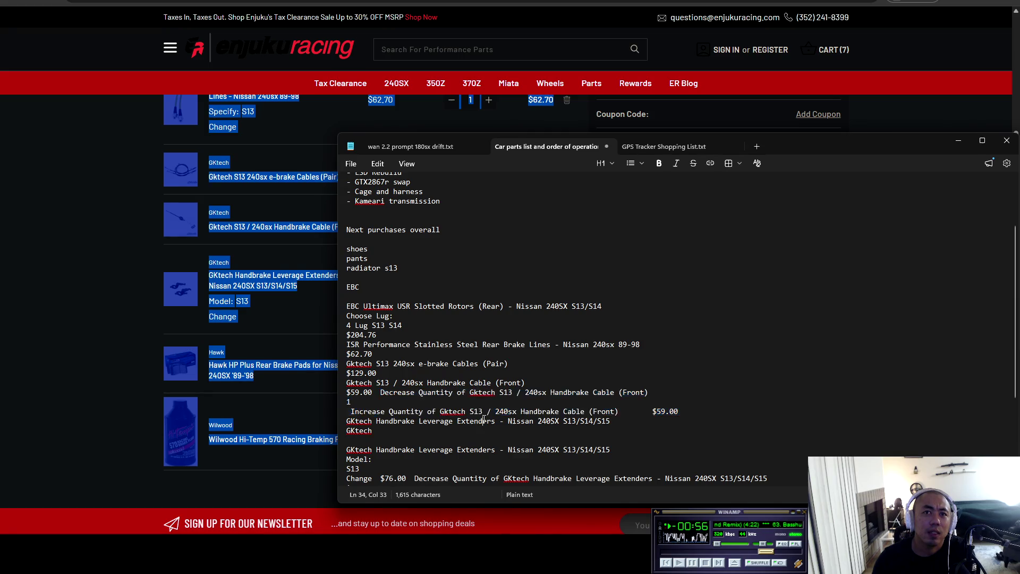
pyautogui.moveTo(374, 435); pyautogui.dragTo(382, 394)
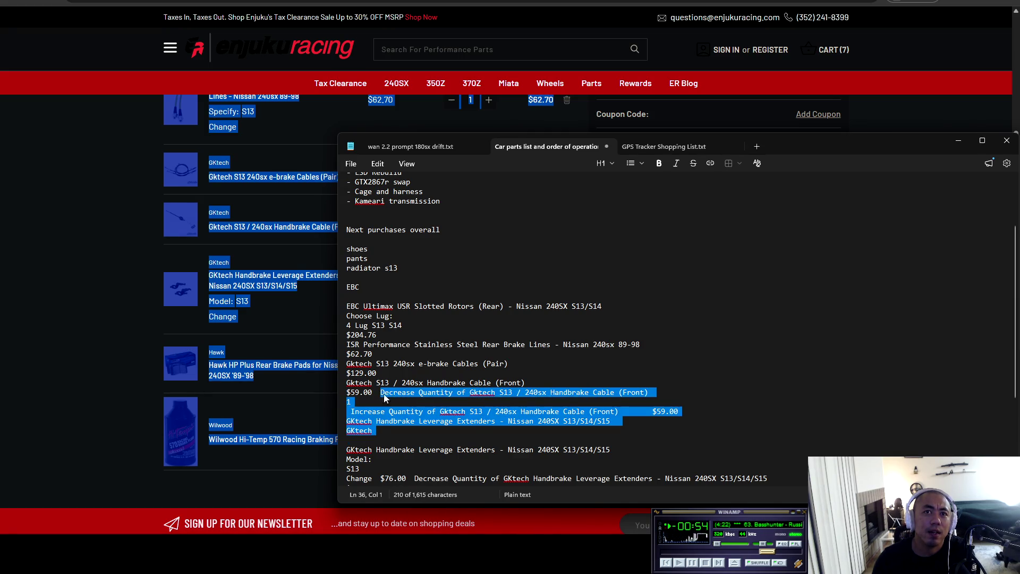
# - Delete the handbrake cable clutter and Model/Change text, leaving the Hawk brake pads name above $76.00
pyautogui.press('BackSpace')
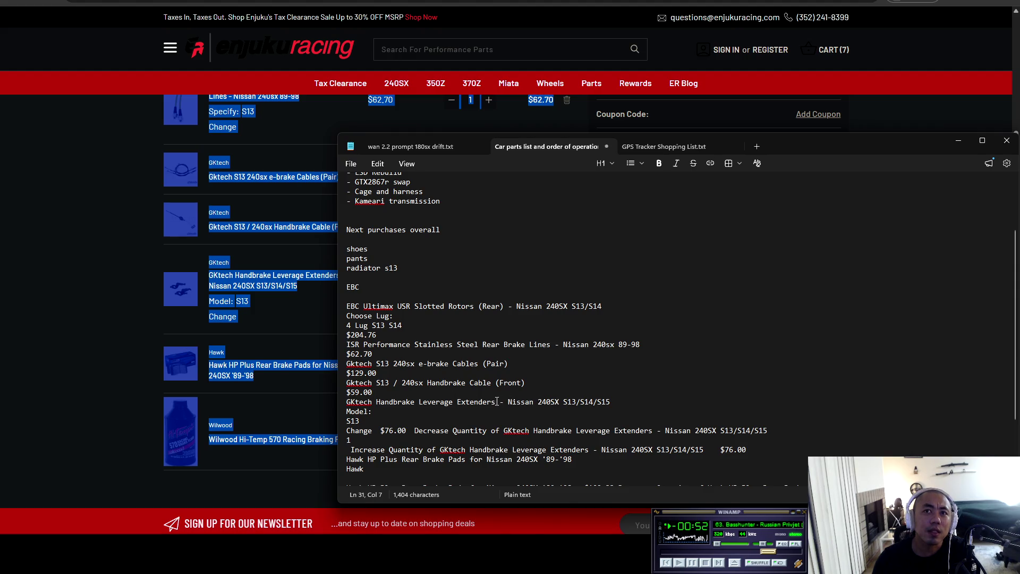
pyautogui.moveTo(346, 412)
pyautogui.mouseDown()
pyautogui.moveTo(380, 430)
pyautogui.moveTo(372, 423)
pyautogui.moveTo(759, 435)
pyautogui.mouseUp()
pyautogui.press('BackSpace')
pyautogui.press('BackSpace')
pyautogui.press('Return')
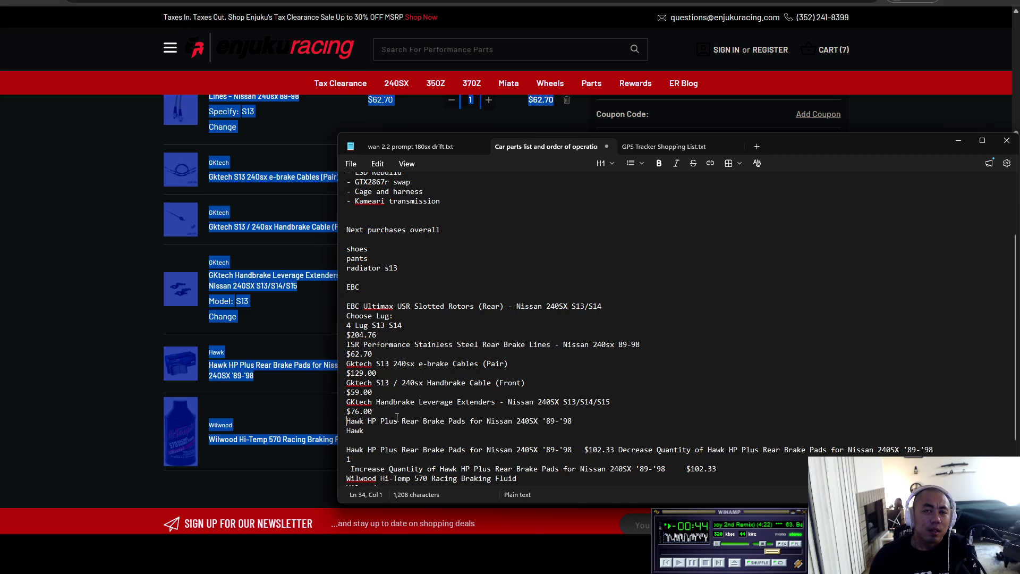
pyautogui.moveTo(372, 431)
pyautogui.mouseDown()
pyautogui.moveTo(348, 431)
pyautogui.moveTo(347, 421)
pyautogui.mouseUp()
pyautogui.press('BackSpace')
pyautogui.press('Delete')
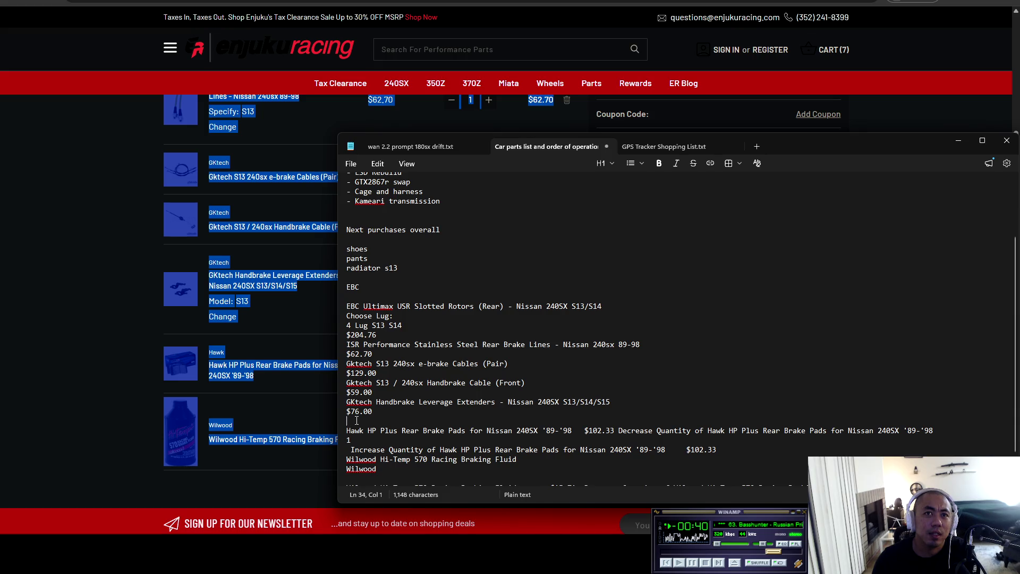
pyautogui.press('BackSpace')
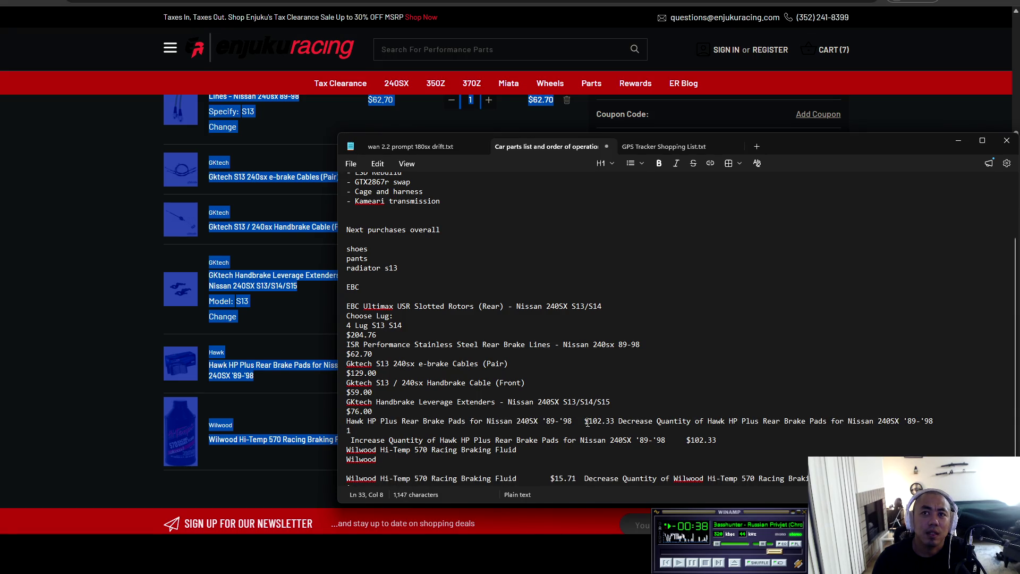
# - Put $102.33 and $15.71 on their own lines and delete the Hawk and Wilwood quantity text
pyautogui.click(585, 421)
pyautogui.press('Return')
pyautogui.moveTo(379, 431)
pyautogui.mouseDown()
pyautogui.moveTo(478, 441)
pyautogui.moveTo(558, 470)
pyautogui.mouseUp()
pyautogui.press('BackSpace')
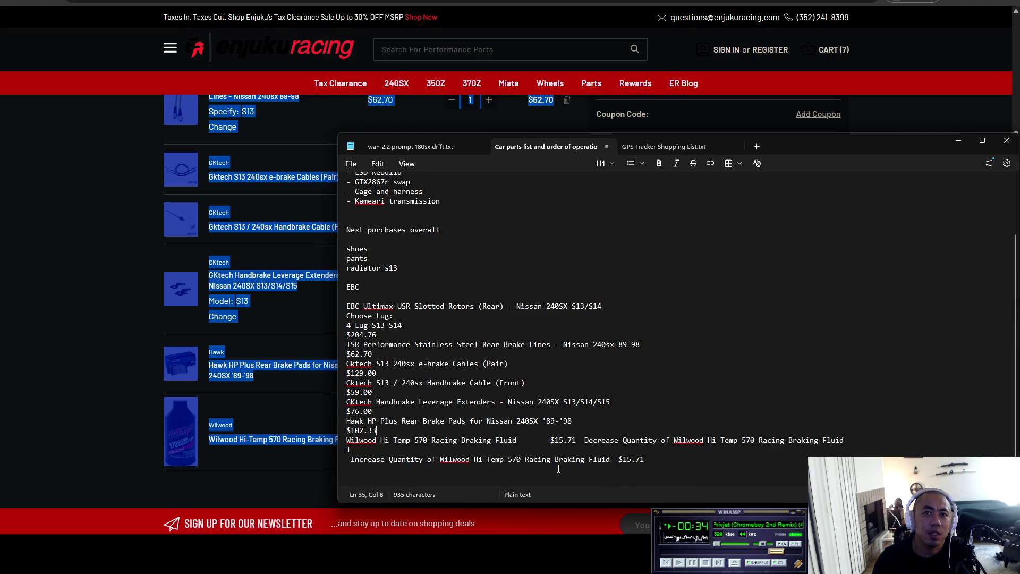
pyautogui.click(552, 440)
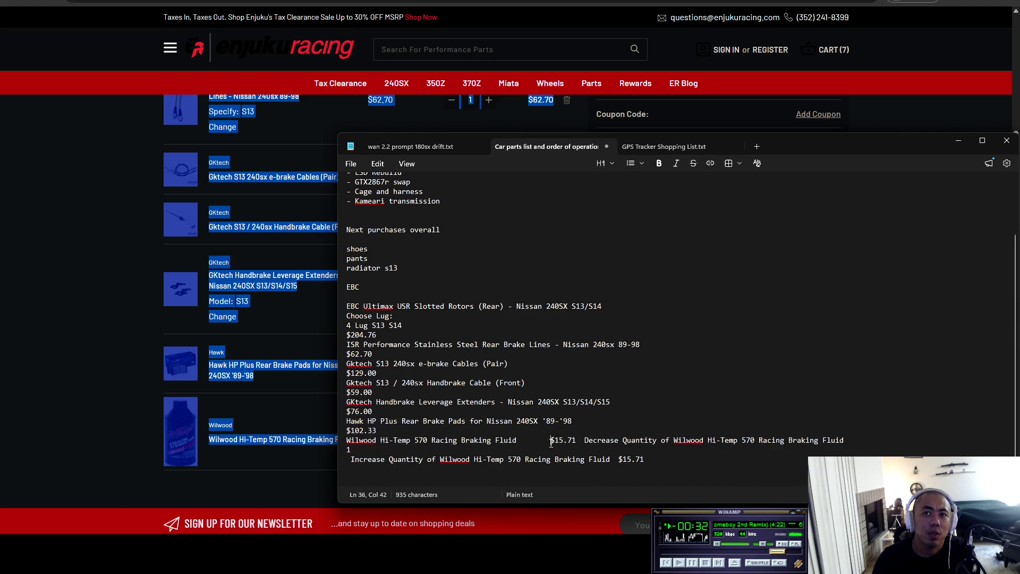
pyautogui.press('Return')
pyautogui.moveTo(382, 450)
pyautogui.mouseDown()
pyautogui.moveTo(521, 470)
pyautogui.moveTo(646, 470)
pyautogui.mouseUp()
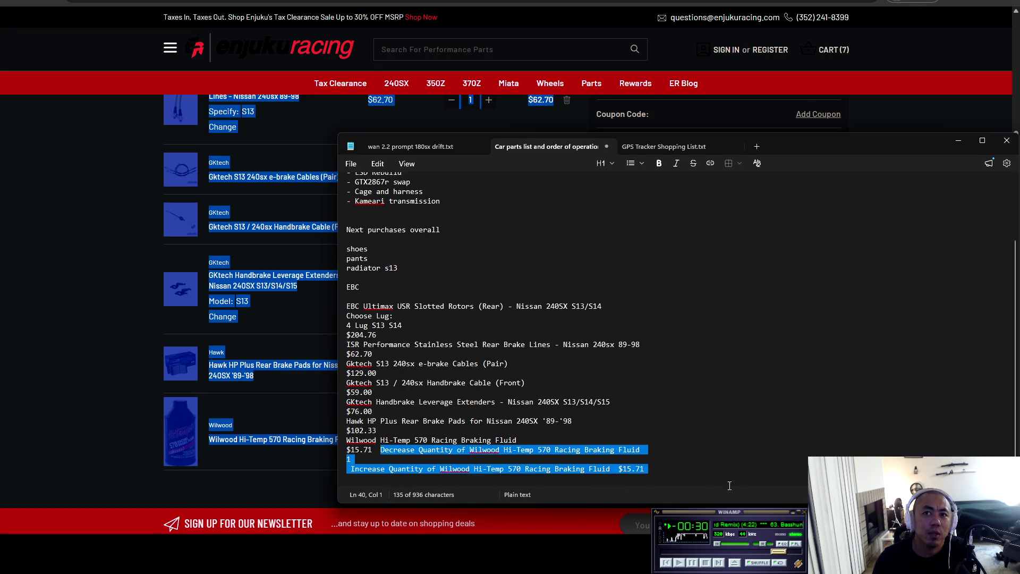
pyautogui.press('BackSpace')
# - Remove the trailing spaces after the $76.00 and $62.70 prices
pyautogui.click(410, 430)
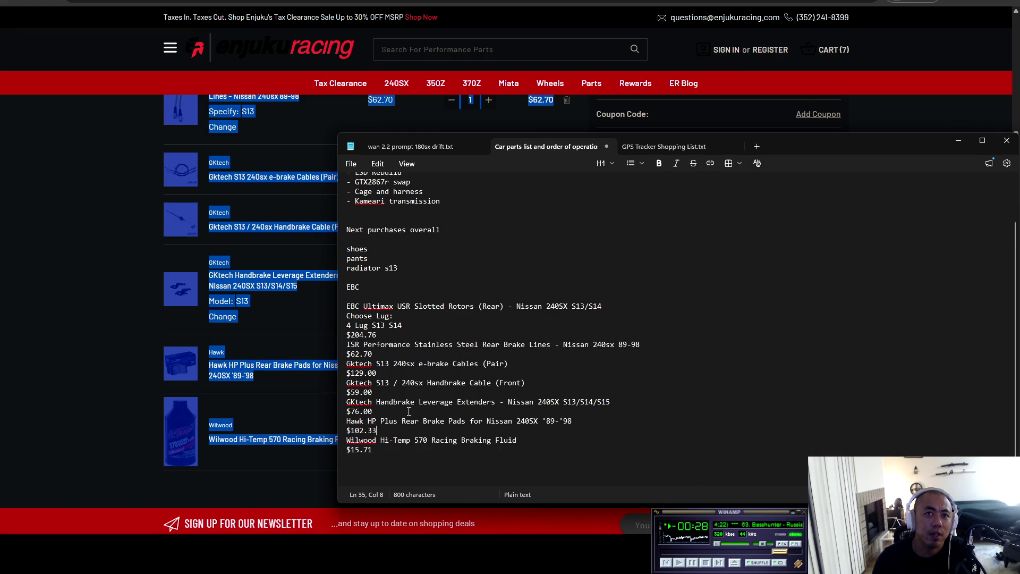
pyautogui.press('BackSpace')
pyautogui.click(416, 371)
pyautogui.press('BackSpace')
# - Delete the 'Choose Lug' and '4 Lug S13 S14' lines from the EBC entry
pyautogui.click(454, 327)
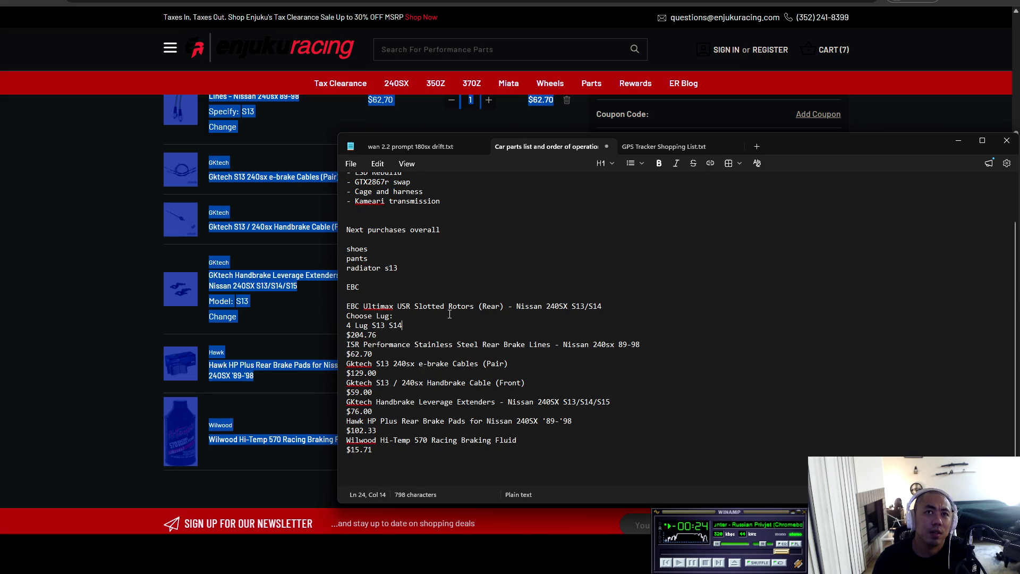
pyautogui.tripleClick(411, 327)
pyautogui.click(415, 327)
pyautogui.hotkey('shift', 'Home')
pyautogui.hotkey('shift', 'Up')
pyautogui.press('BackSpace')
pyautogui.press('BackSpace')
# - Add a 'Total is $650' line below the $15.71 price
pyautogui.click(547, 453)
pyautogui.press('Return')
pyautogui.press('Return')
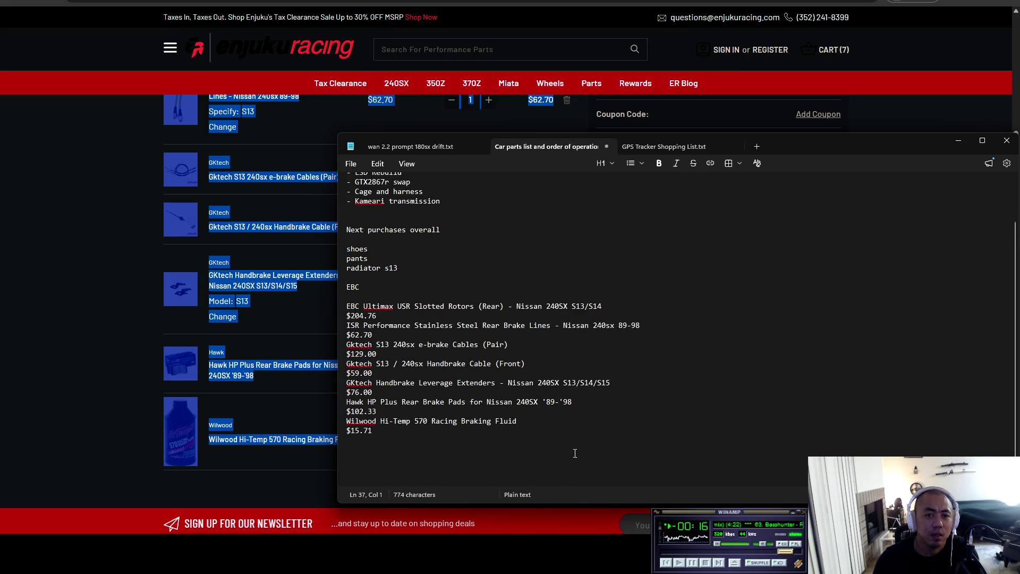
pyautogui.write('Total')
pyautogui.write('is ')
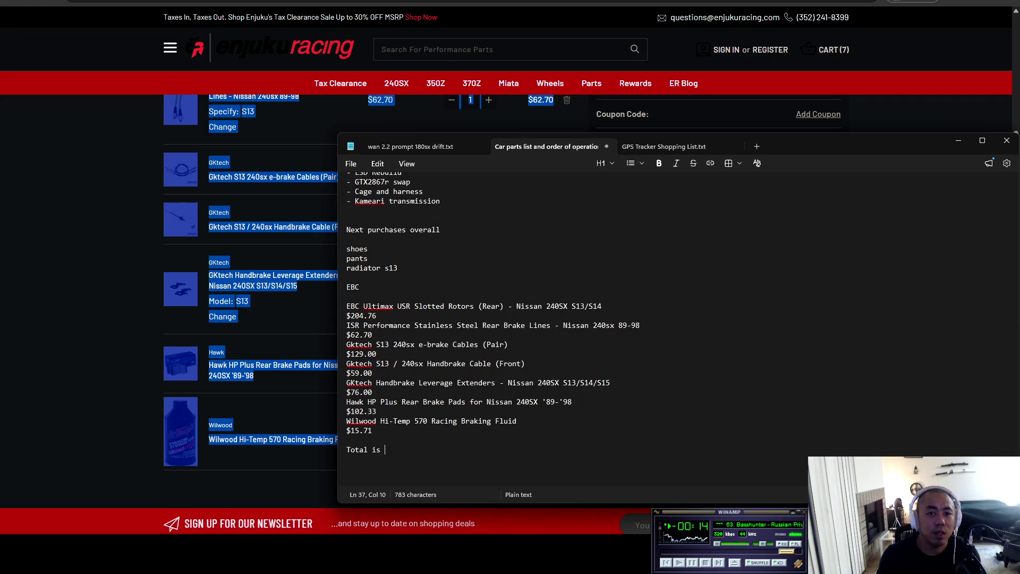
pyautogui.write('$650')
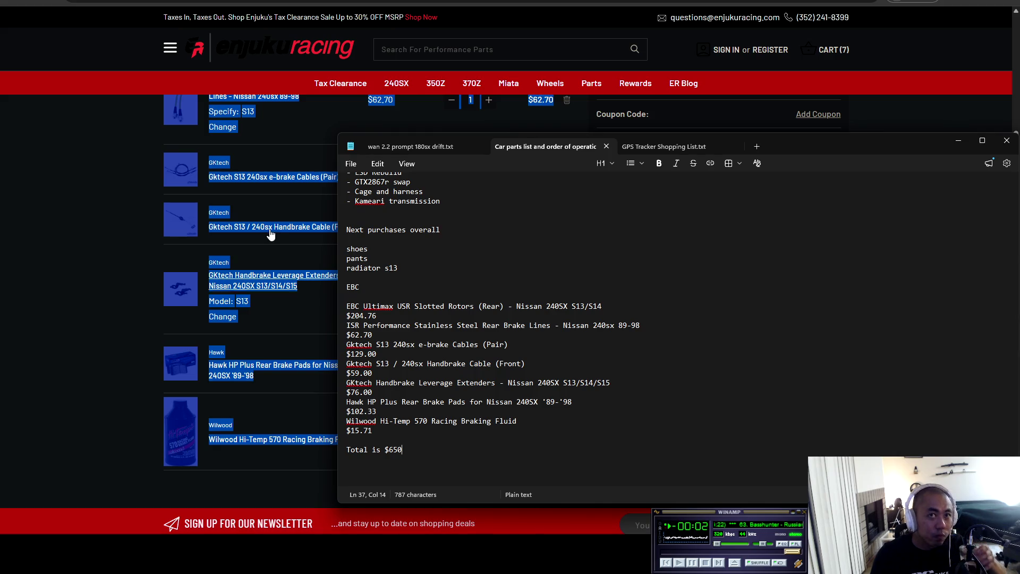
# - Highlight part of the EBC rotor price $204.76 while reviewing the finished list
pyautogui.moveTo(346, 316)
pyautogui.mouseDown()
pyautogui.moveTo(391, 325)
pyautogui.moveTo(341, 319)
pyautogui.mouseUp()
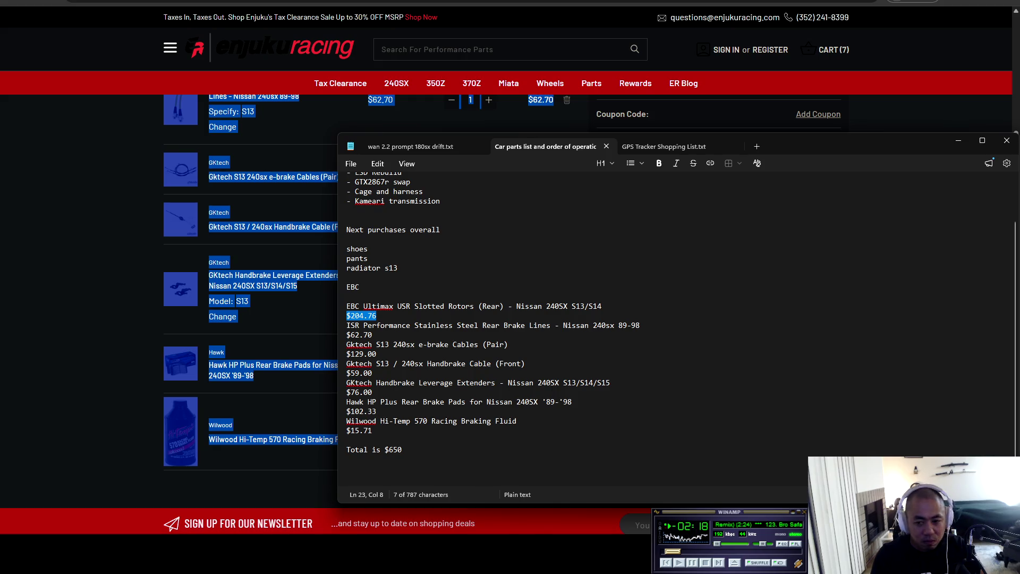
pyautogui.click(736, 519)
pyautogui.click(377, 307)
pyautogui.moveTo(347, 307)
pyautogui.mouseDown()
pyautogui.moveTo(416, 307)
pyautogui.moveTo(411, 319)
pyautogui.mouseUp()
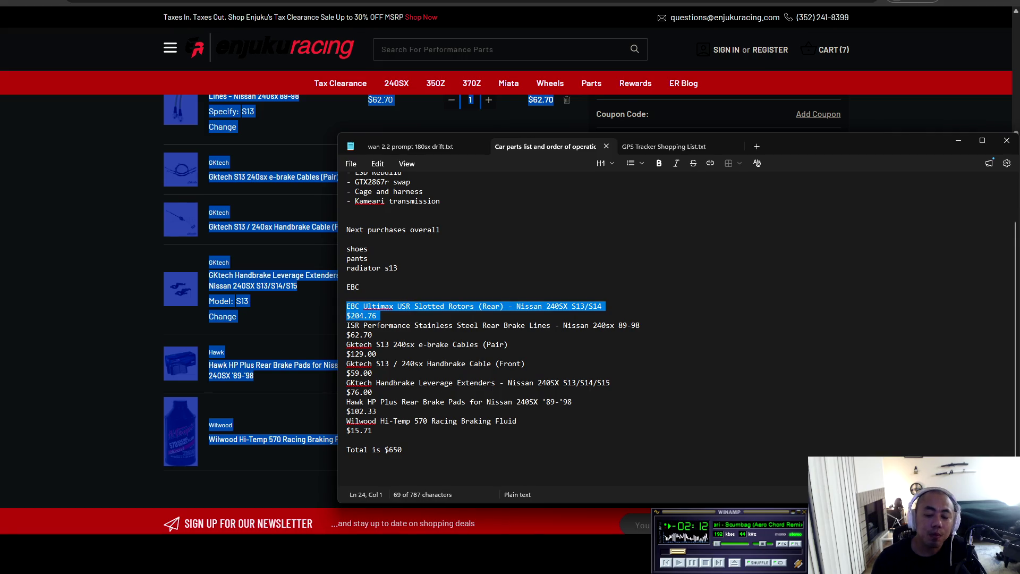
pyautogui.press('x')
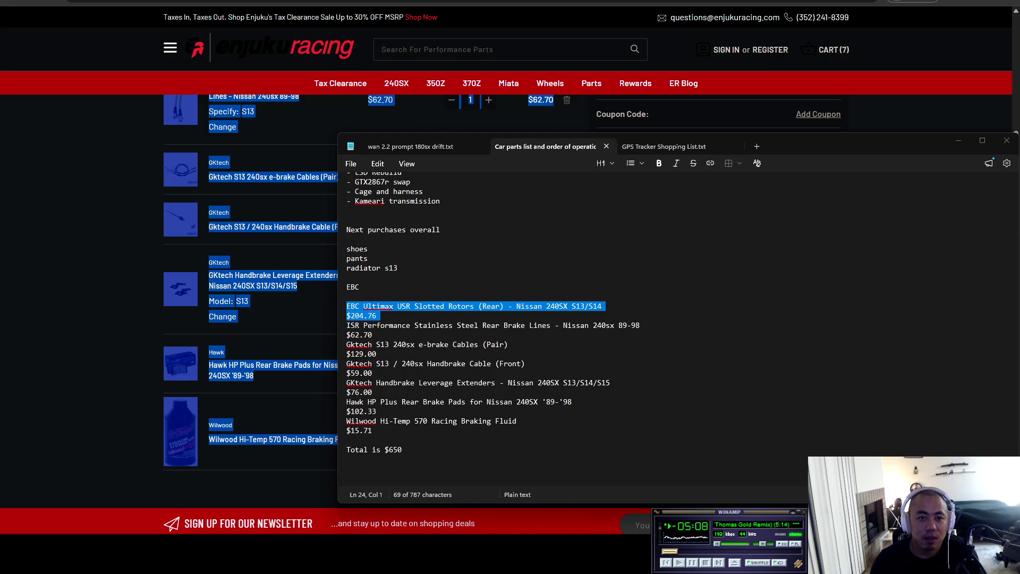
pyautogui.click(482, 430)
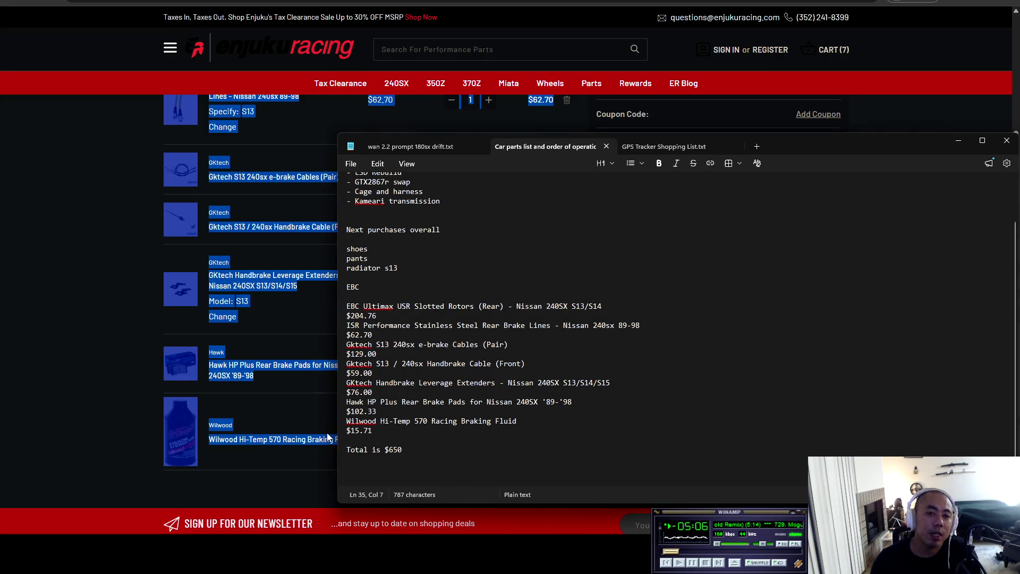
pyautogui.click(401, 441)
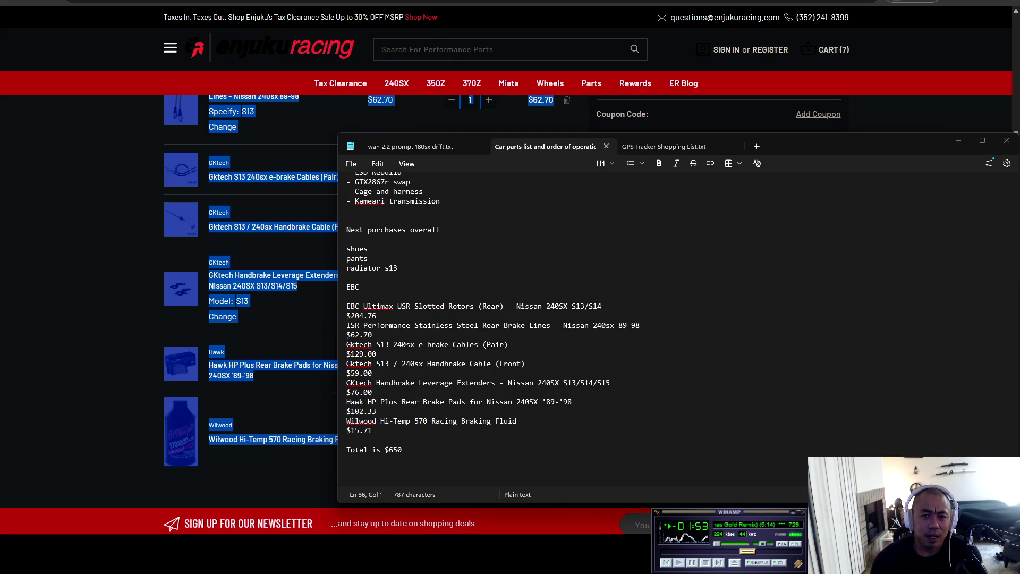
# - Finish the brake parts entries in the list, down to the 'Total is $650' line
pyautogui.click(390, 430)
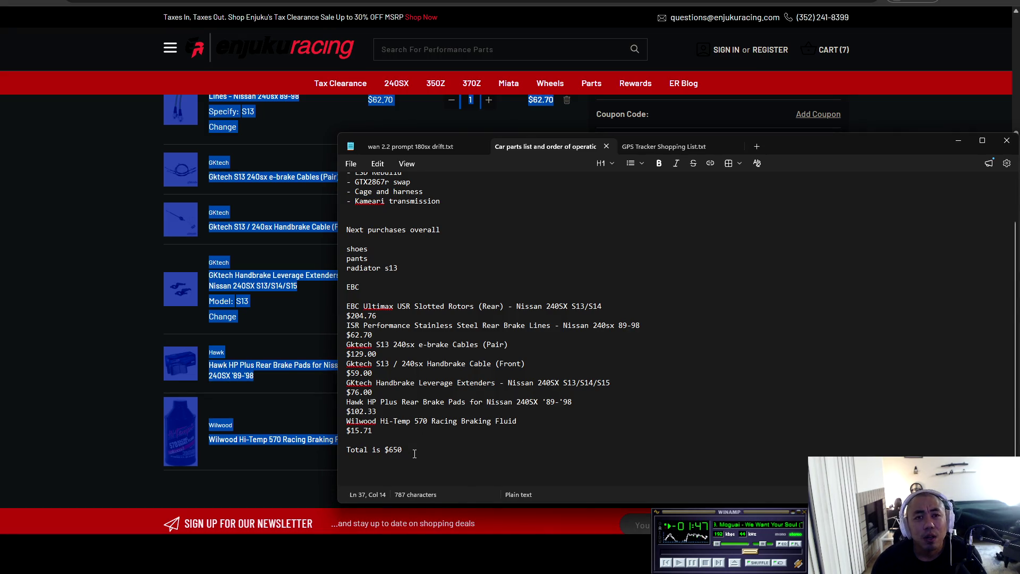
pyautogui.click(390, 440)
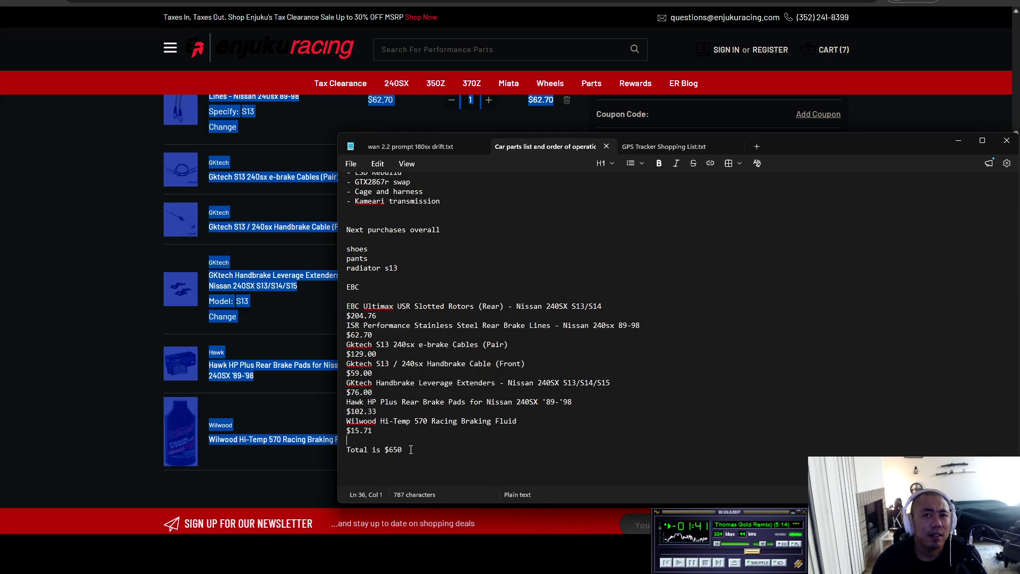
pyautogui.click(411, 450)
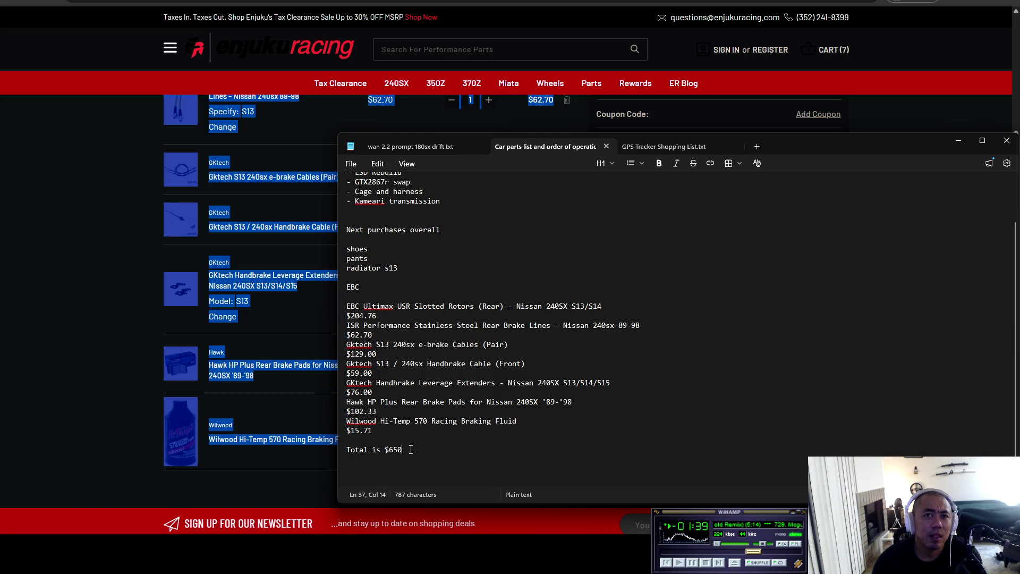
pyautogui.click(404, 268)
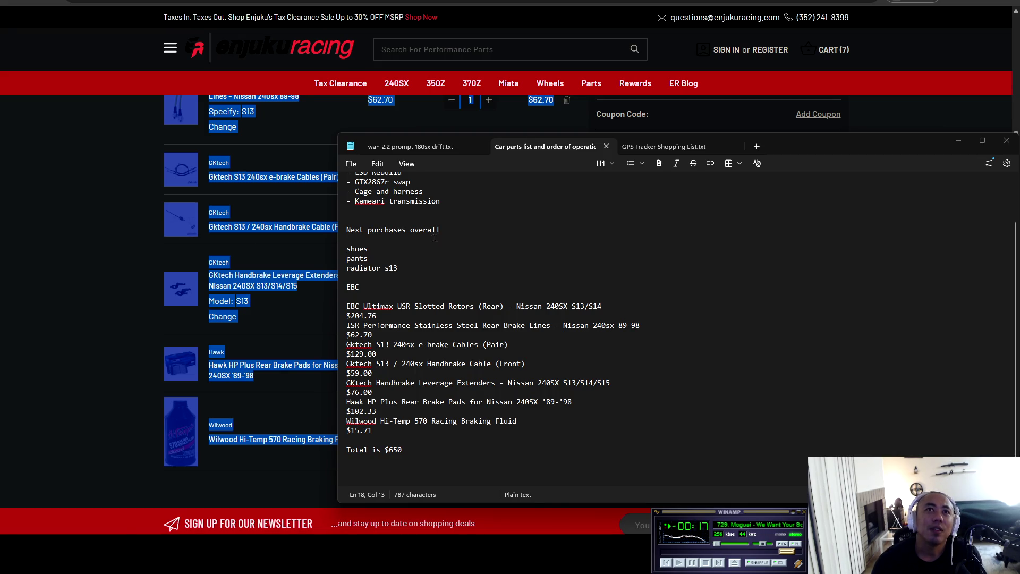
pyautogui.click(417, 291)
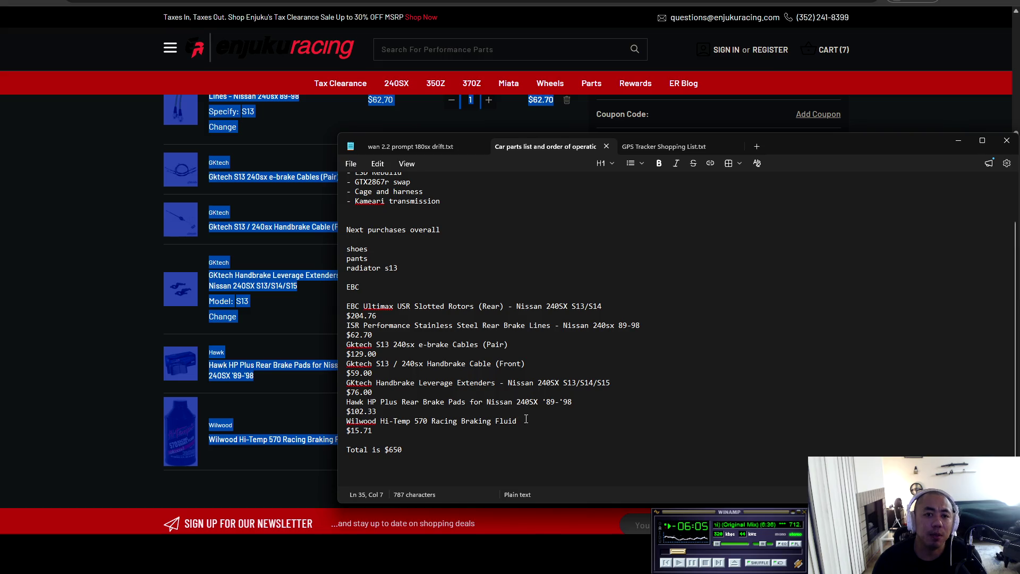
# - Trim stray trailing characters from the part lines, then bring the Enjuku cart back
pyautogui.press('Up')
pyautogui.press('Up')
pyautogui.press('Up')
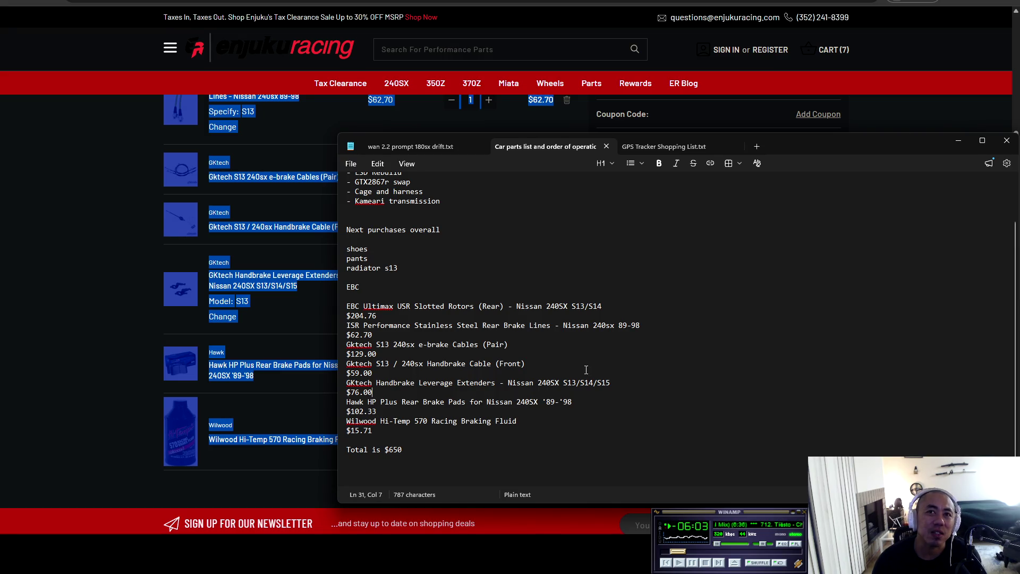
pyautogui.click(628, 312)
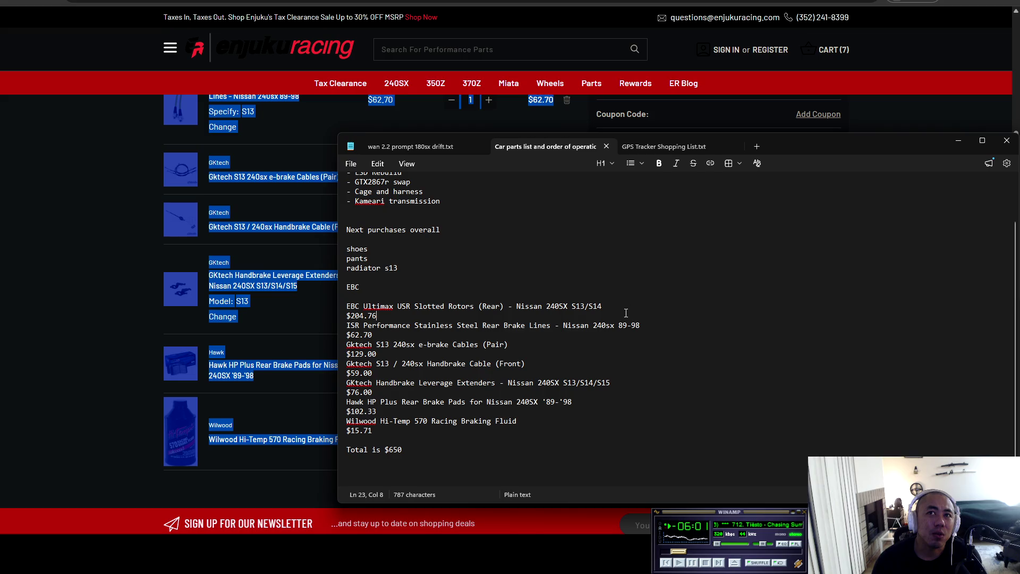
pyautogui.click(596, 421)
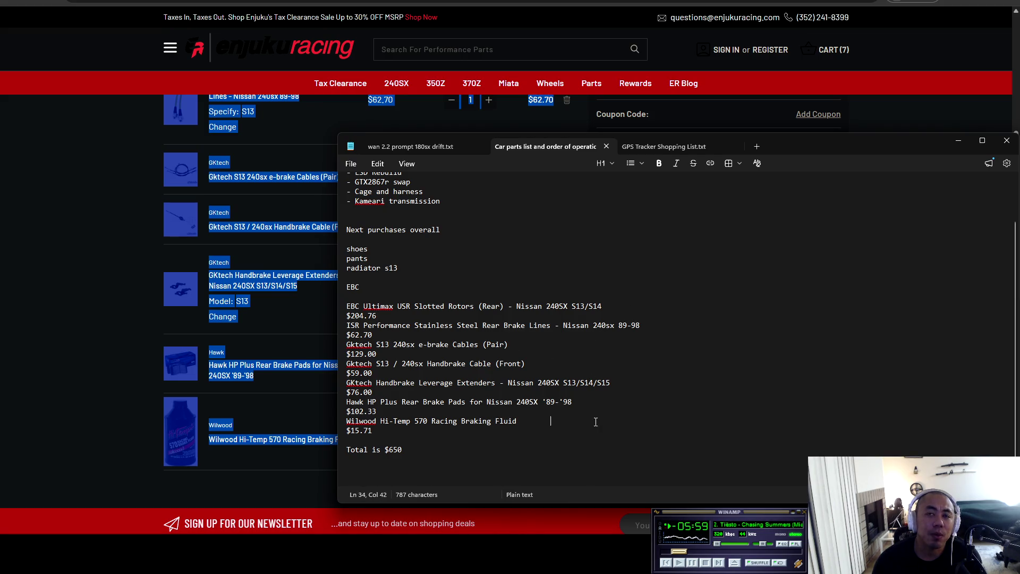
pyautogui.click(596, 364)
pyautogui.press('BackSpace')
pyautogui.click(607, 401)
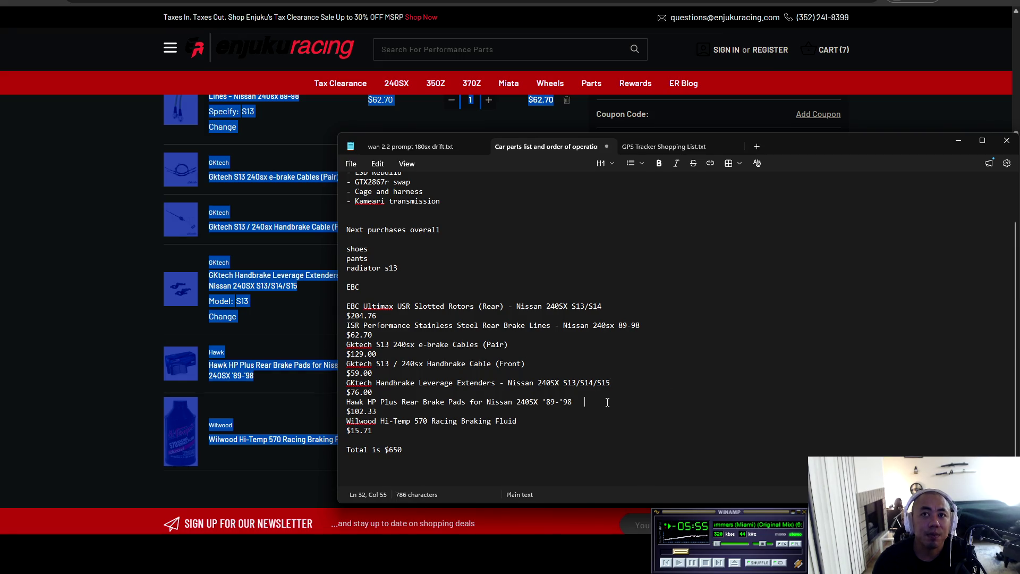
pyautogui.press('BackSpace')
pyautogui.click(550, 423)
pyautogui.press('BackSpace')
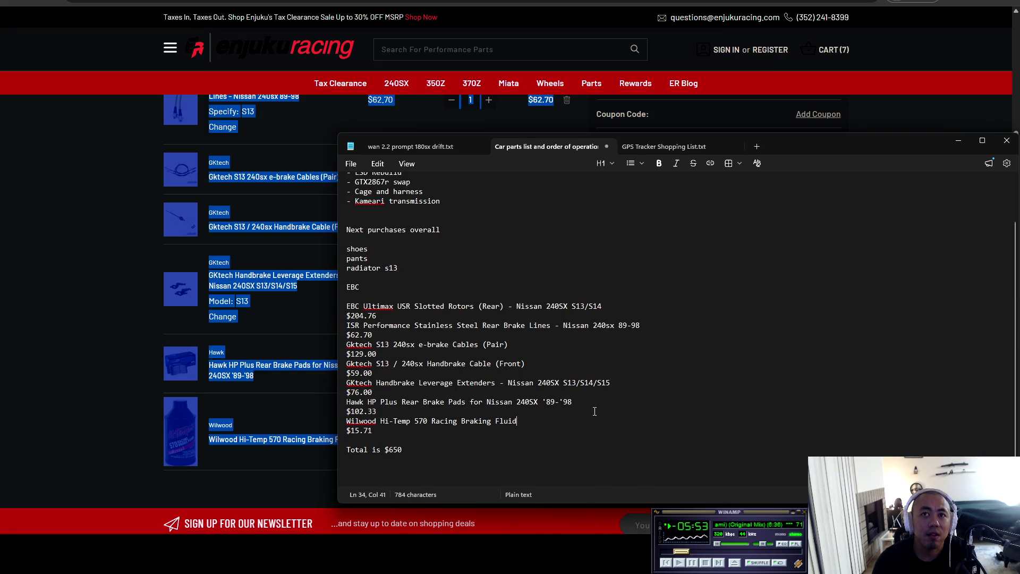
pyautogui.click(669, 326)
pyautogui.press('BackSpace')
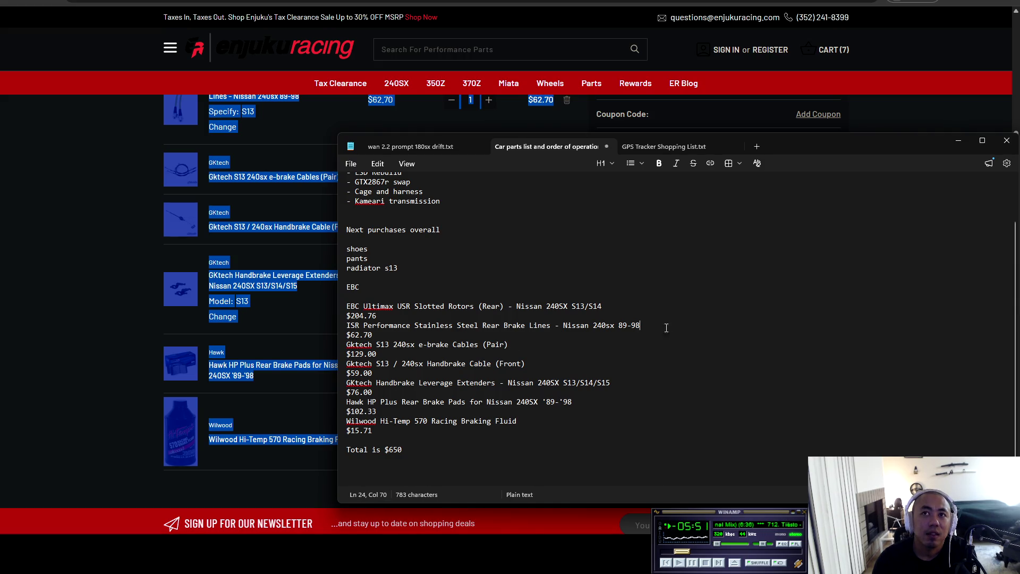
pyautogui.click(633, 306)
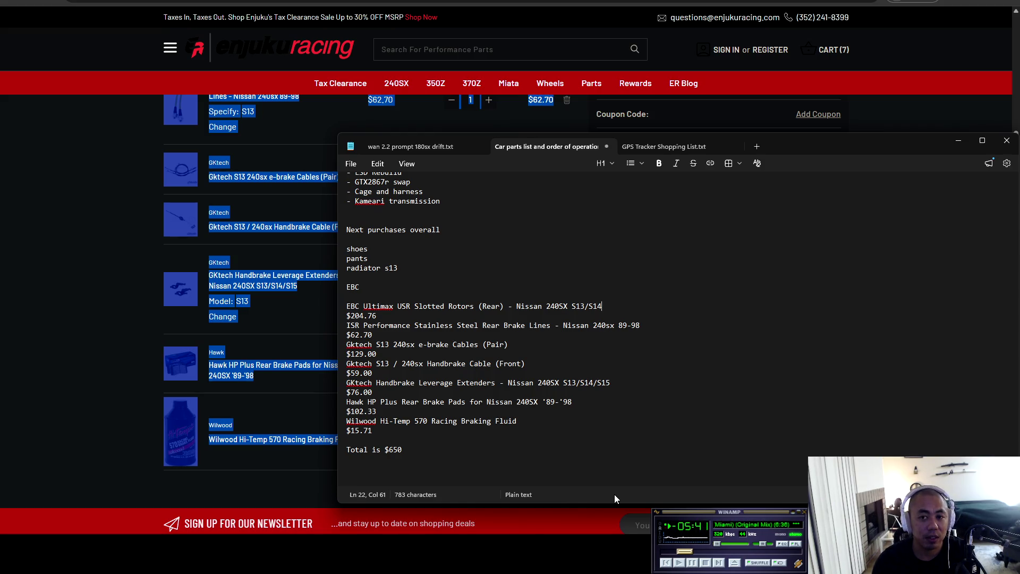
pyautogui.click(1, 302)
pyautogui.scroll(5, 183, 390)
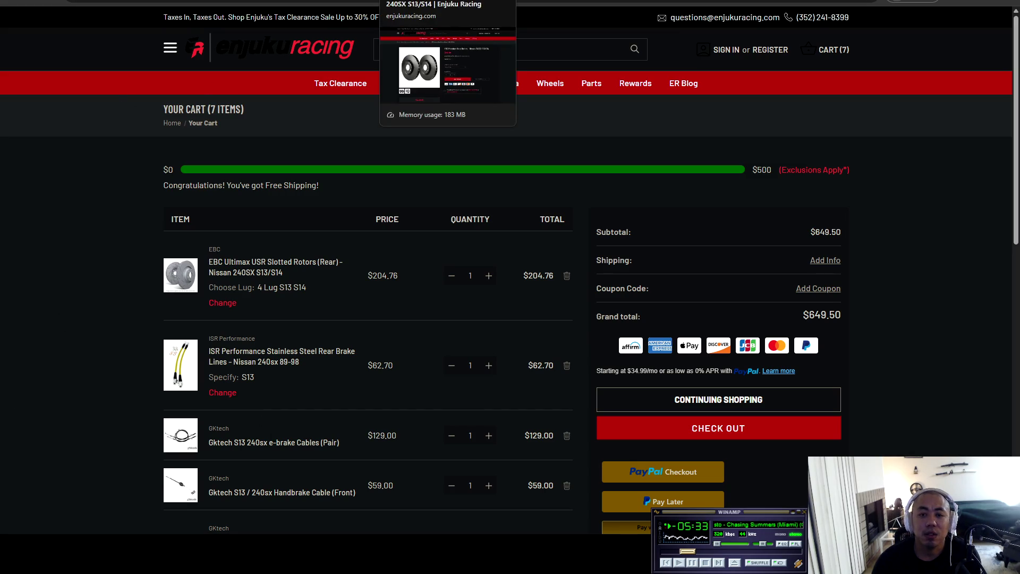
# - Switch to the EBC Premium Rear Rotors tab and select its $118.84 price
pyautogui.hotkey('ctrl', 'Tab')
pyautogui.hotkey('ctrl', 'Tab')
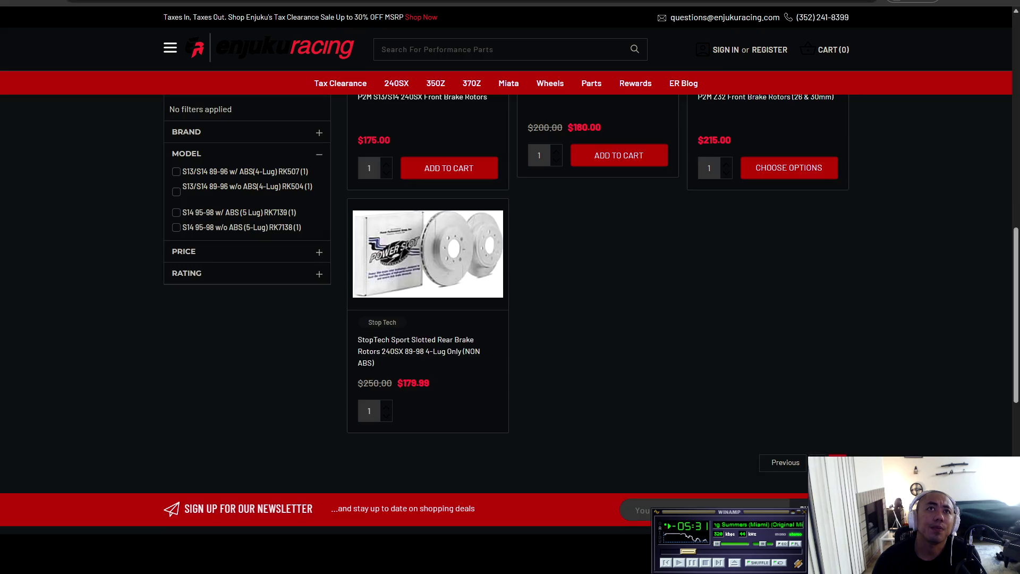
pyautogui.hotkey('ctrl', 'shift', 'Tab')
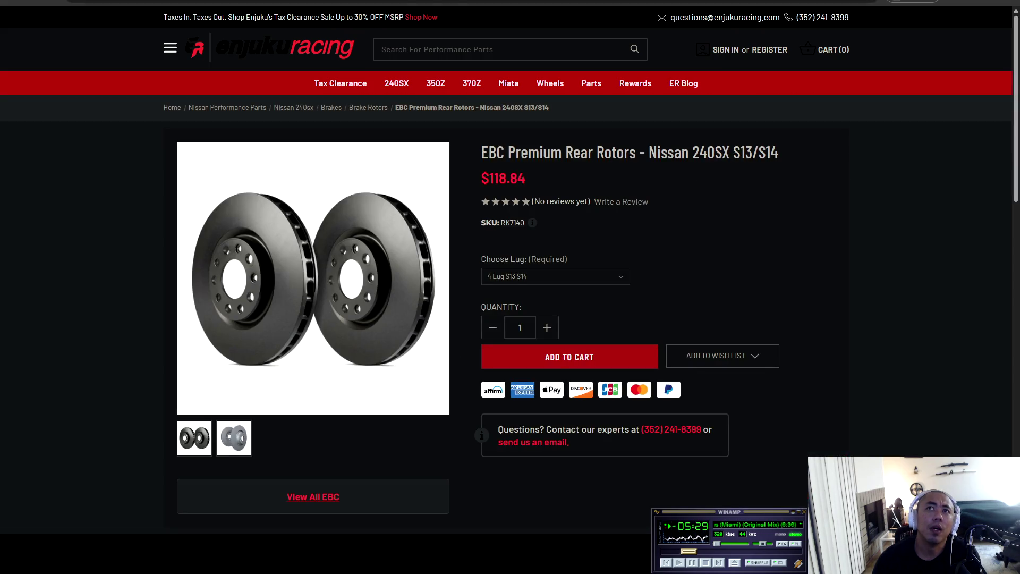
pyautogui.moveTo(528, 176); pyautogui.dragTo(484, 181)
# - In the parts list, check the $204.76 rotor, $59.00 handbrake cable and $650 total
pyautogui.hotkey('alt', 'Tab')
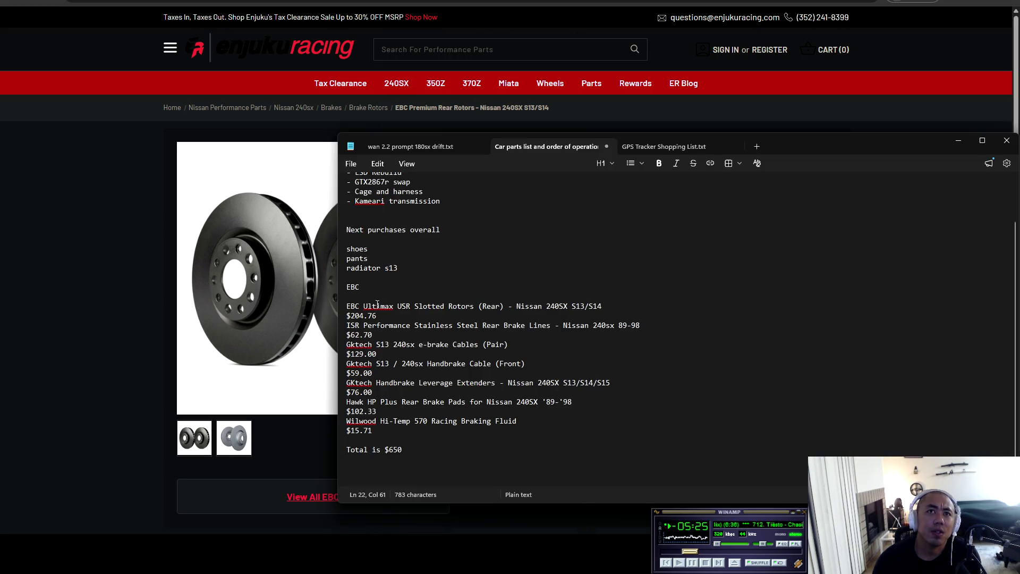
pyautogui.moveTo(378, 316); pyautogui.dragTo(336, 318)
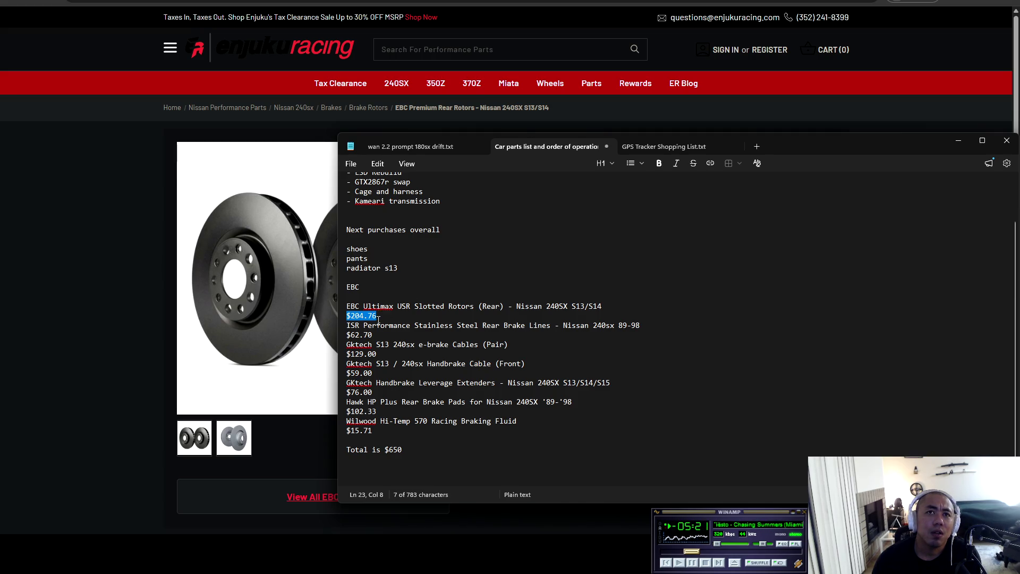
pyautogui.tripleClick(380, 372)
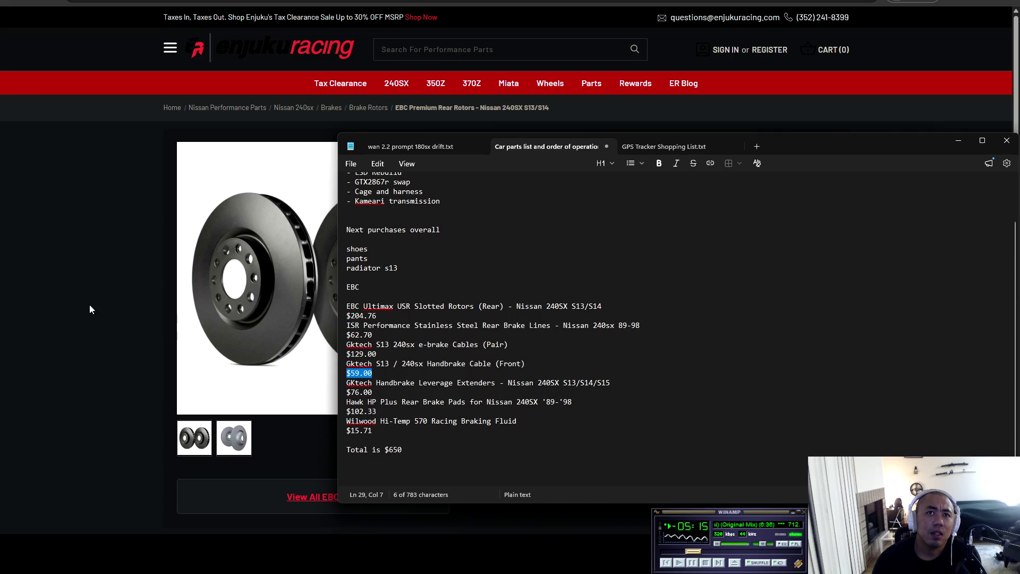
pyautogui.click(404, 451)
pyautogui.moveTo(404, 451); pyautogui.dragTo(390, 451)
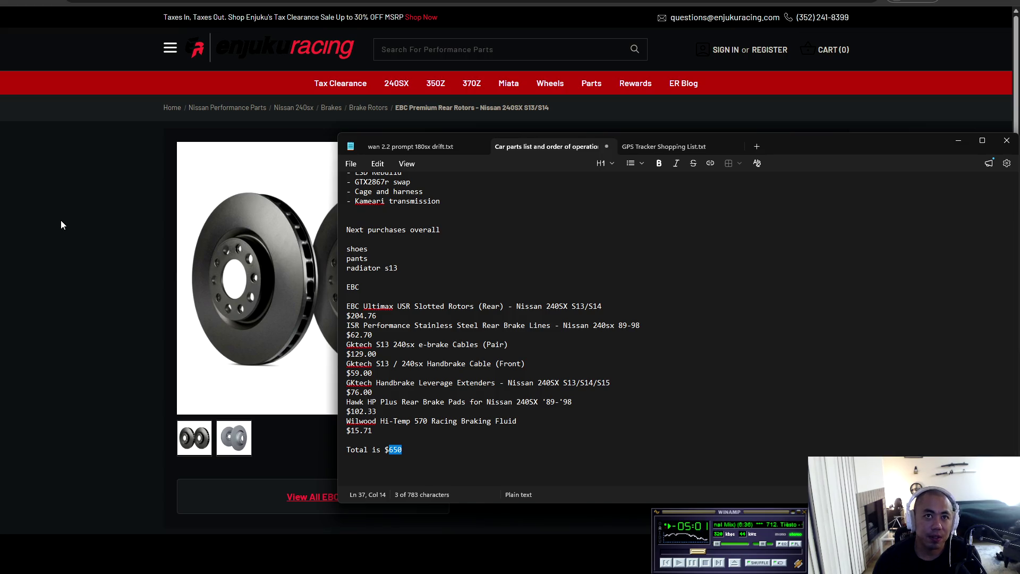
pyautogui.click(611, 383)
# - Save the car parts list with Ctrl+S
pyautogui.hotkey('ctrl', 's')
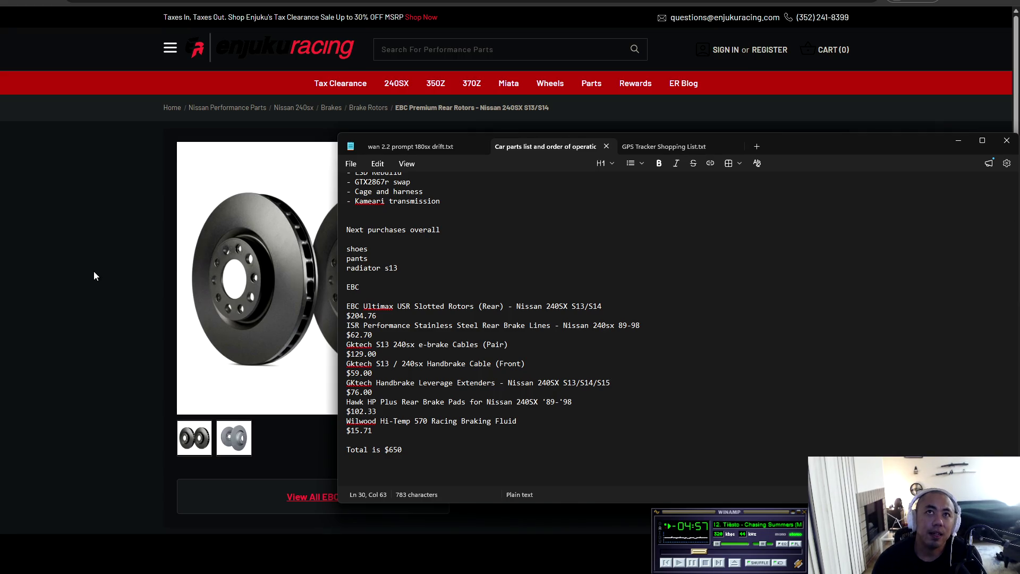
pyautogui.scroll(3, 511, 345)
pyautogui.hotkey('ctrl', 'Tab')
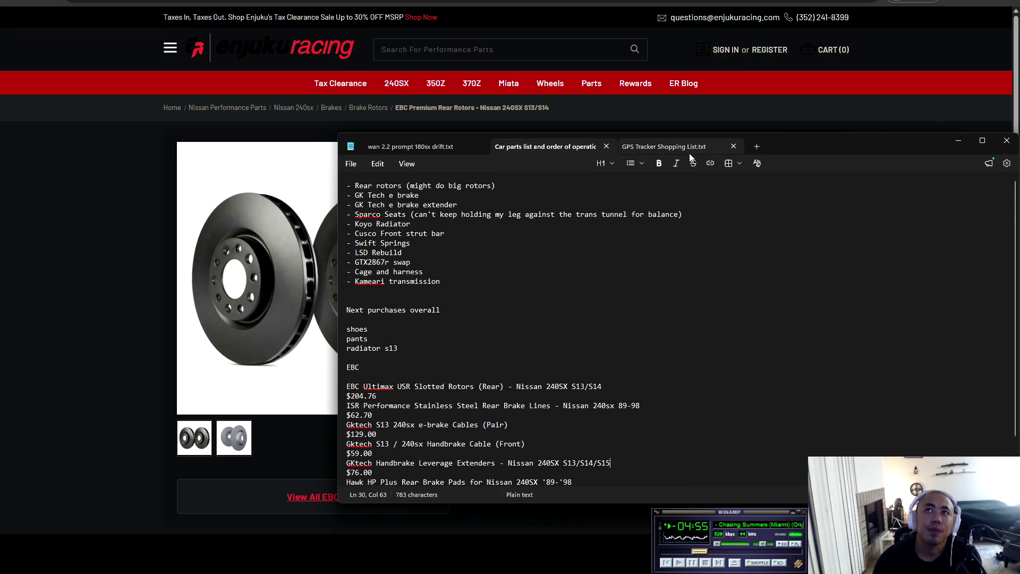
# - Scroll through the GPS Tracker Shopping List and the car parts list, switching between them
pyautogui.scroll(8, 532, 266)
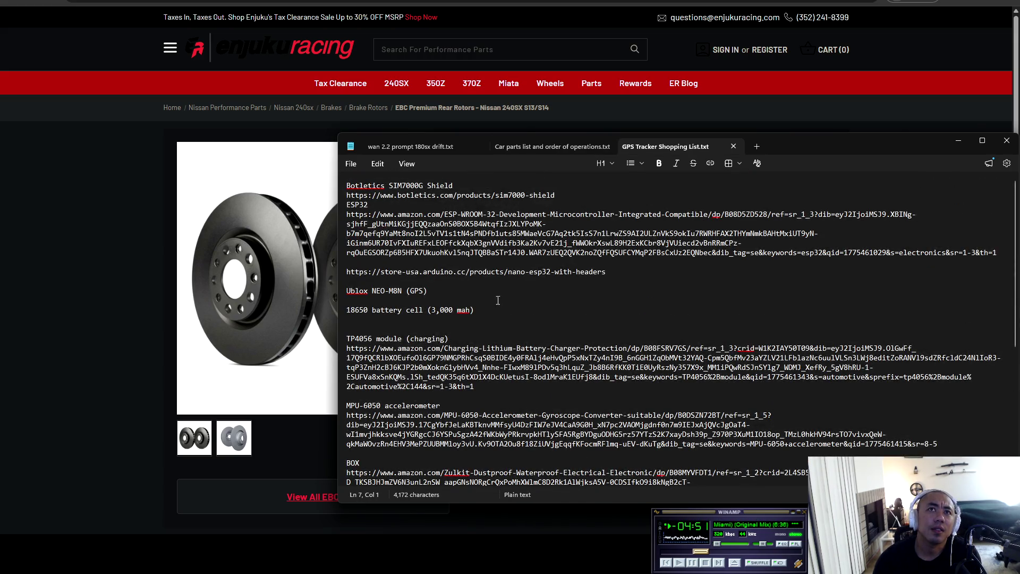
pyautogui.scroll(-5, 478, 308)
pyautogui.scroll(3, 511, 319)
pyautogui.scroll(-6, 522, 324)
pyautogui.scroll(8, 531, 329)
pyautogui.scroll(-8, 553, 335)
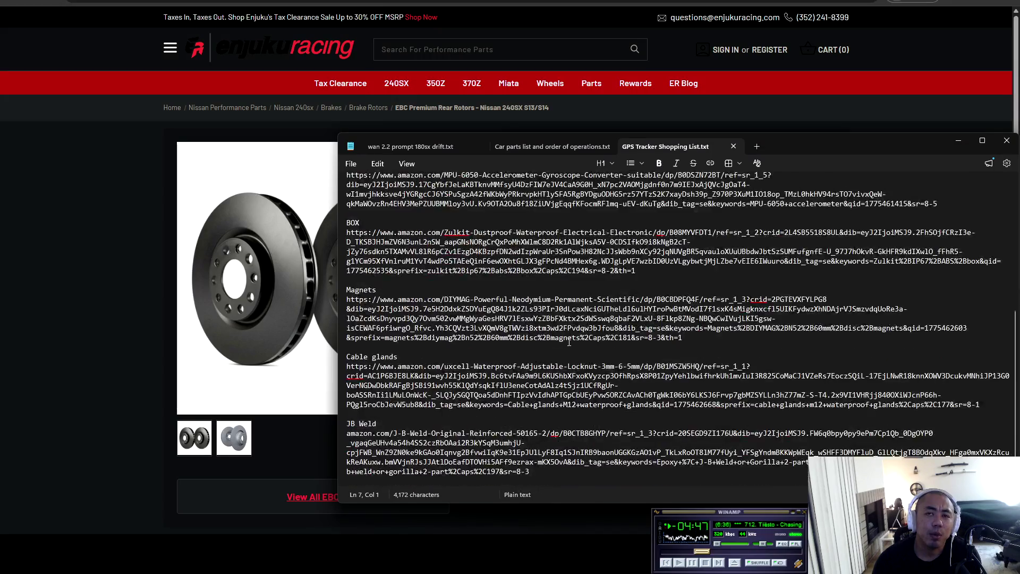
pyautogui.scroll(3, 569, 341)
pyautogui.scroll(-4, 570, 342)
pyautogui.click(565, 147)
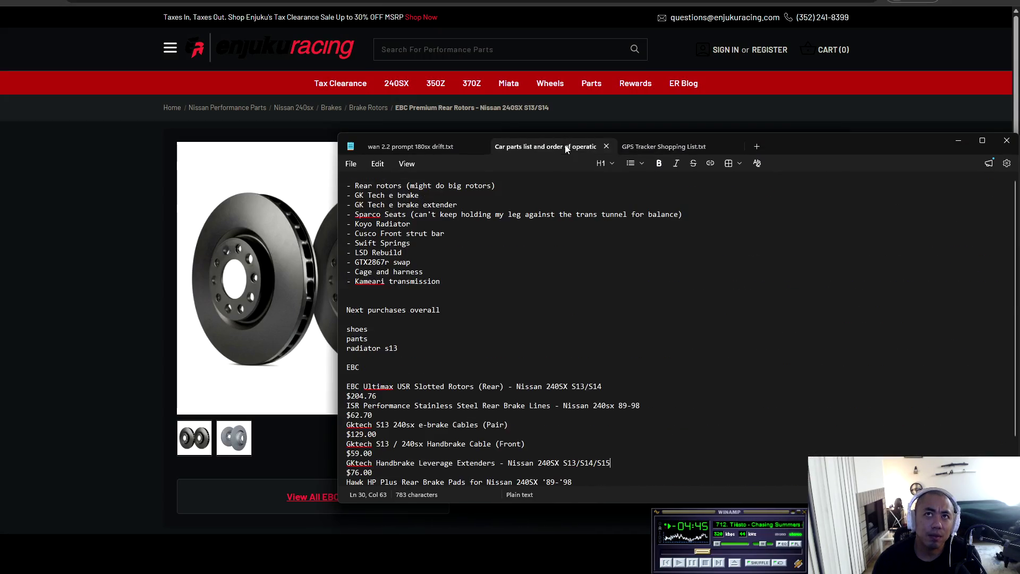
pyautogui.scroll(-2, 594, 388)
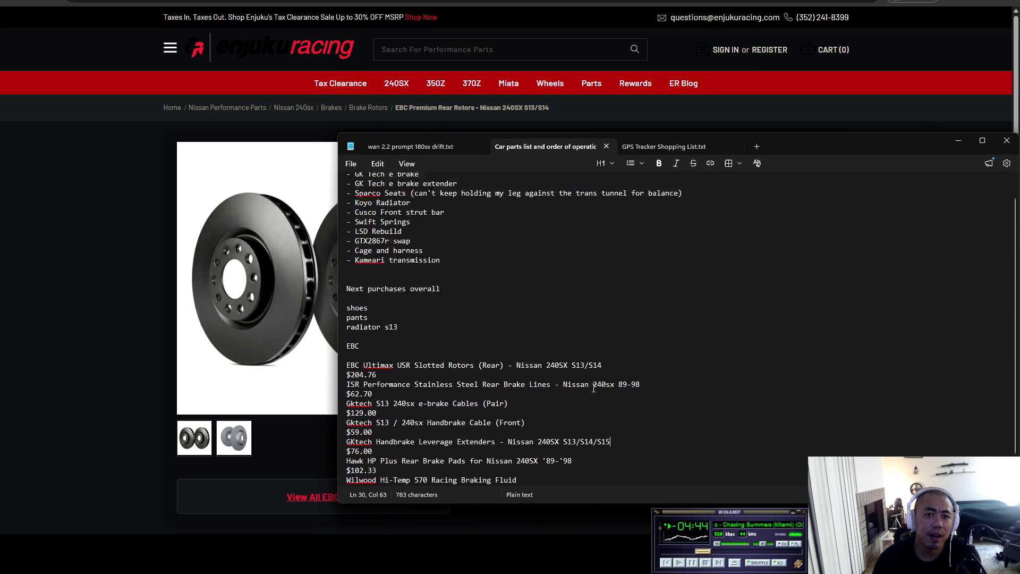
pyautogui.scroll(2, 513, 344)
pyautogui.click(664, 147)
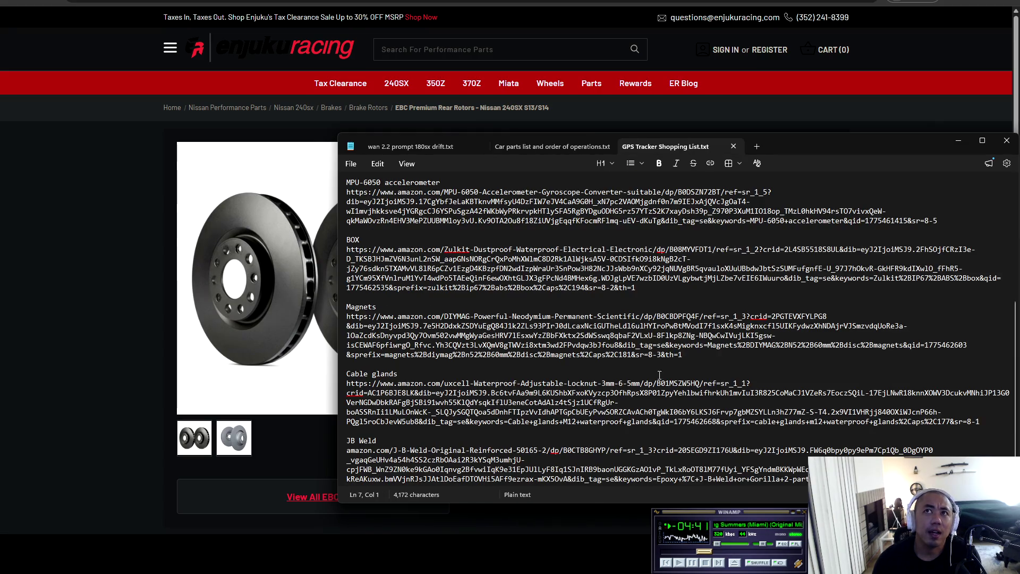
pyautogui.click(724, 355)
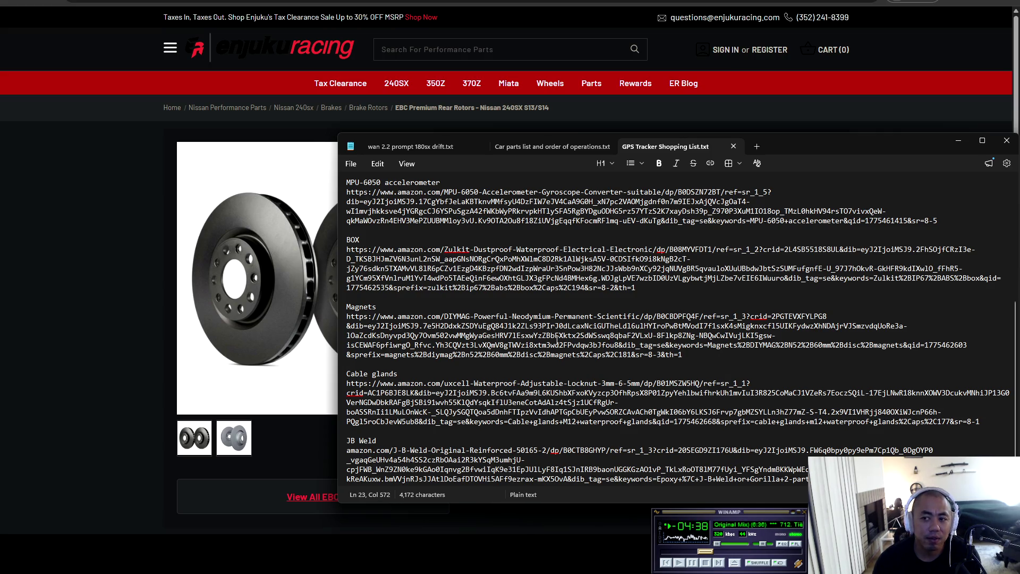
# - Return to the browser and cycle tabs to the Enjuku Racing Google results
pyautogui.click(77, 255)
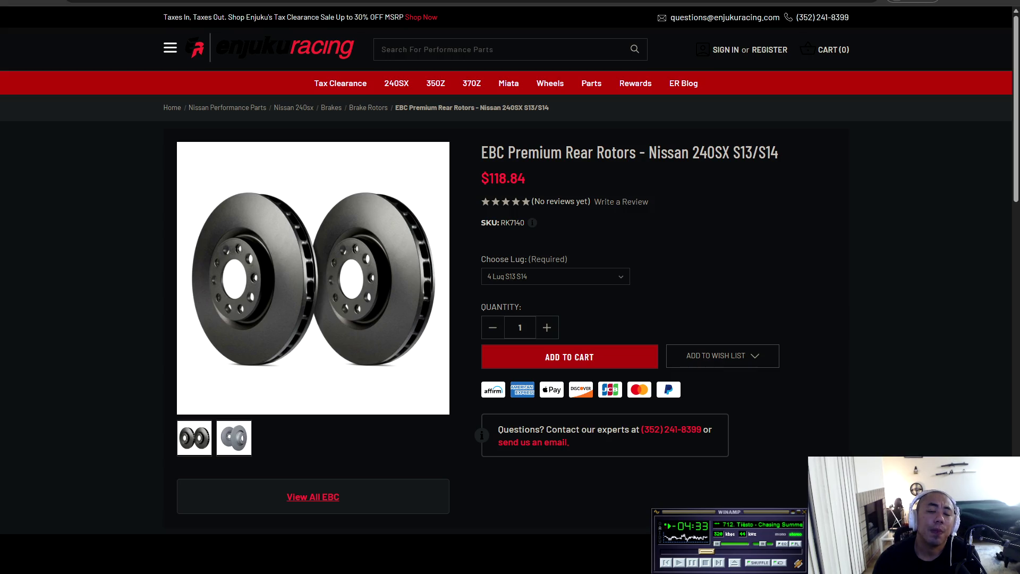
pyautogui.hotkey('ctrl', 'Tab')
pyautogui.hotkey('ctrl', 'Tab')
pyautogui.hotkey('ctrl', 'Tab')
pyautogui.hotkey('ctrl', 'Tab')
pyautogui.hotkey('ctrl', 'Tab')
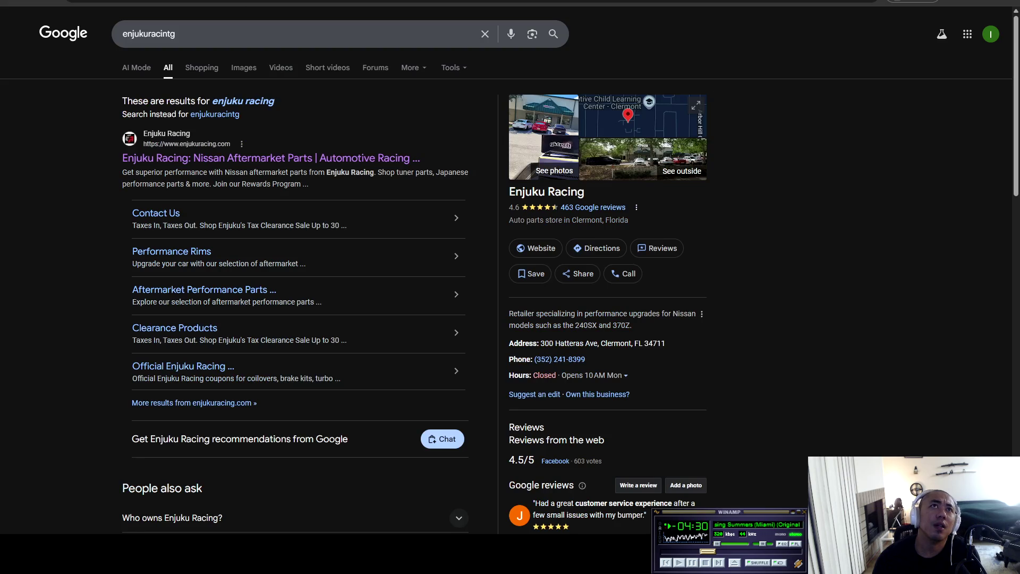
pyautogui.hotkey('ctrl', 'Tab')
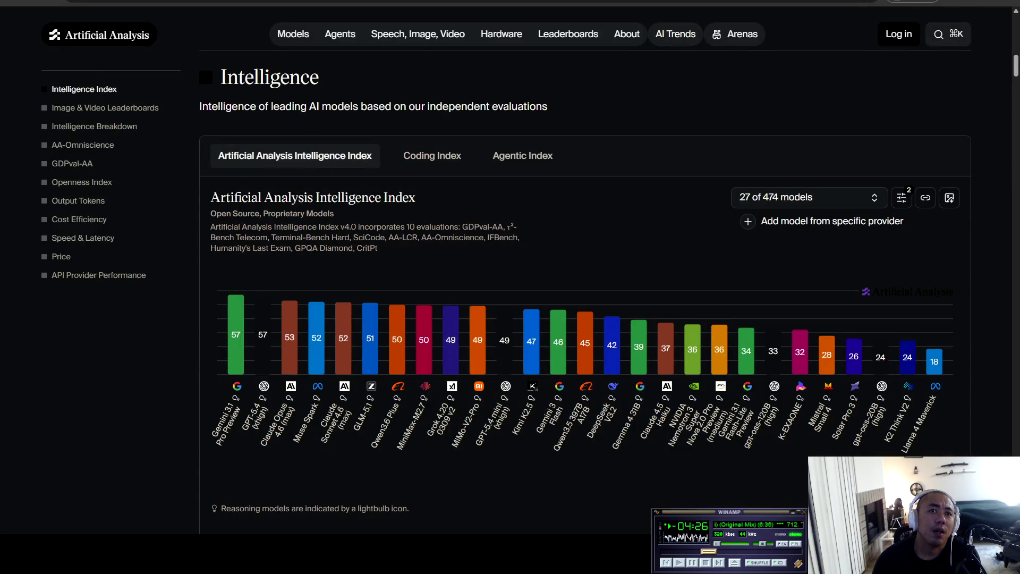
# - Search Google for 'glm 5.1' and open the zai-org/GLM-5.1 model page
pyautogui.hotkey('ctrl', 't')
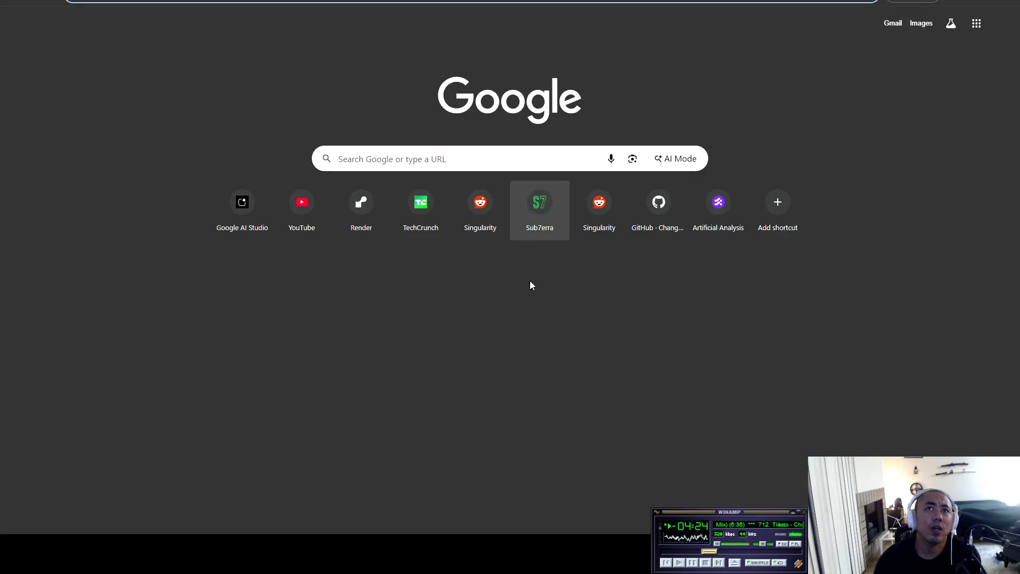
pyautogui.write('glm 5.1')
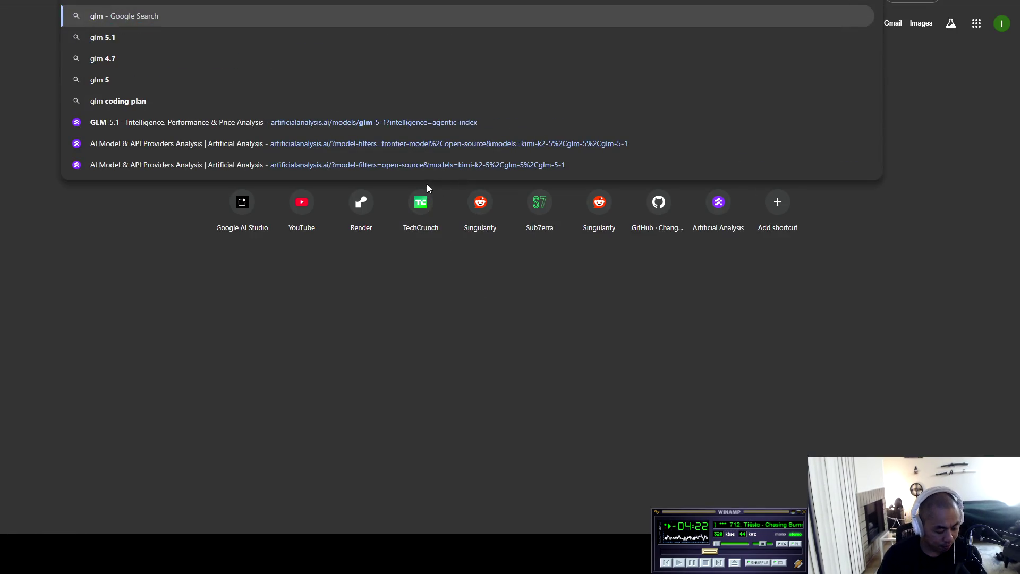
pyautogui.press('Return')
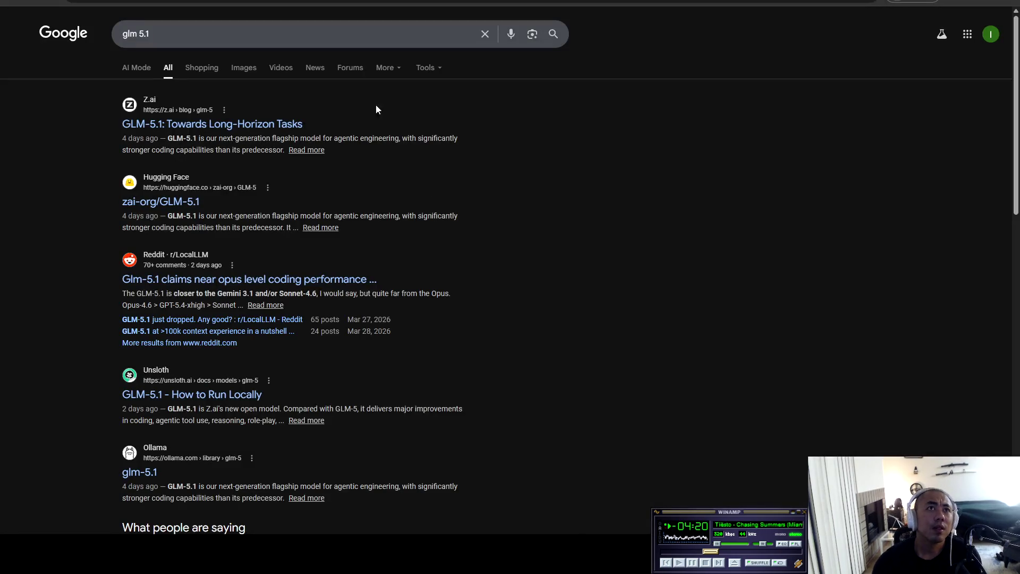
pyautogui.click(191, 201)
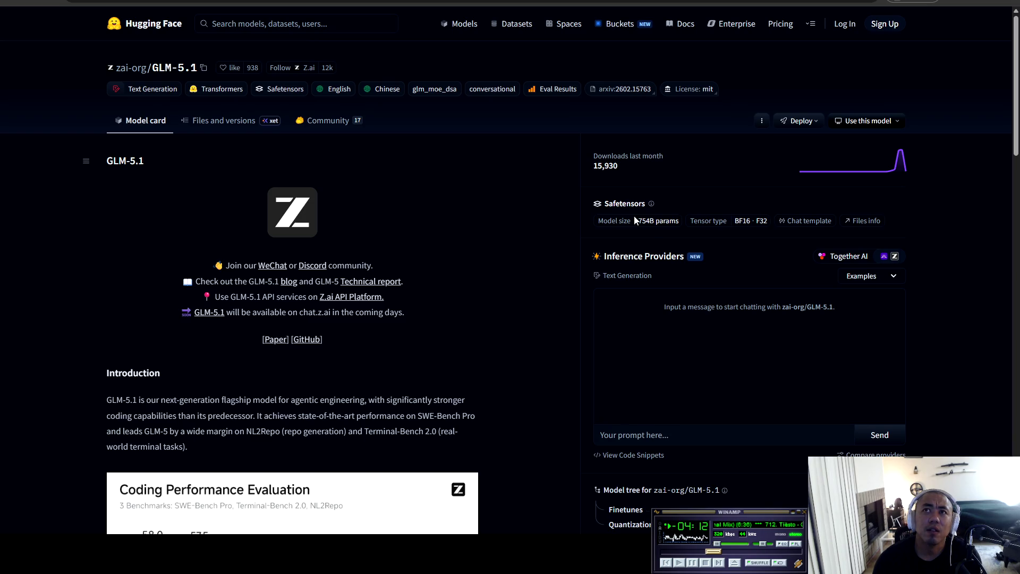
# - Check the GLM-5.1 model's 754B size and scroll through its model card
pyautogui.moveTo(639, 221); pyautogui.dragTo(654, 219)
pyautogui.click(494, 301)
pyautogui.scroll(-4, 508, 301)
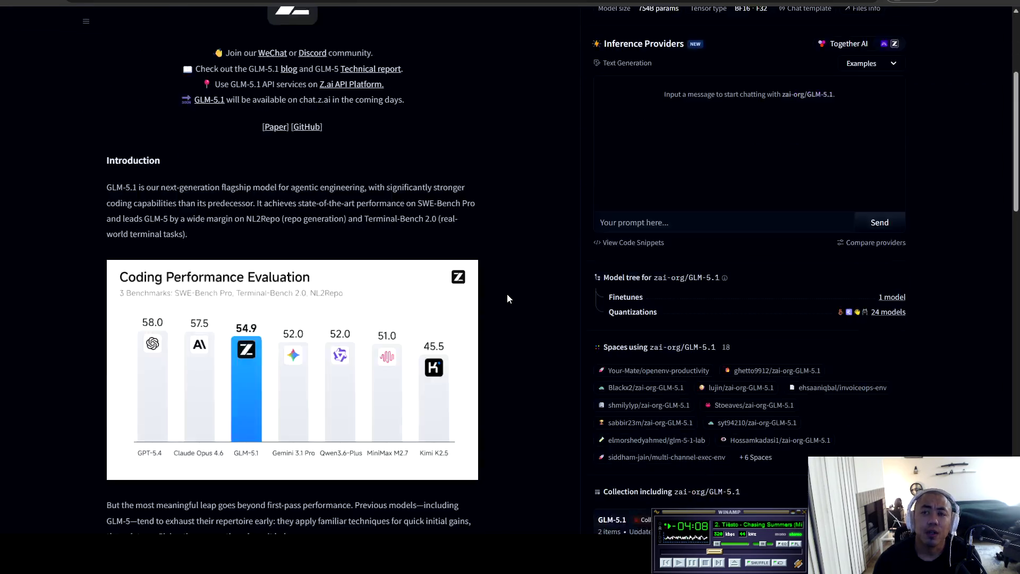
pyautogui.scroll(-7, 521, 275)
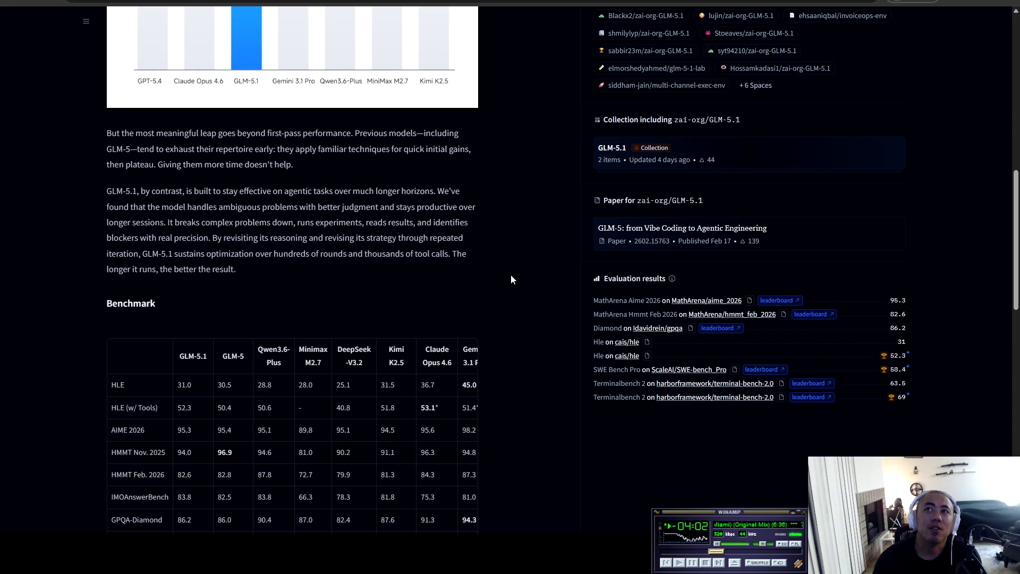
pyautogui.scroll(-4, 511, 279)
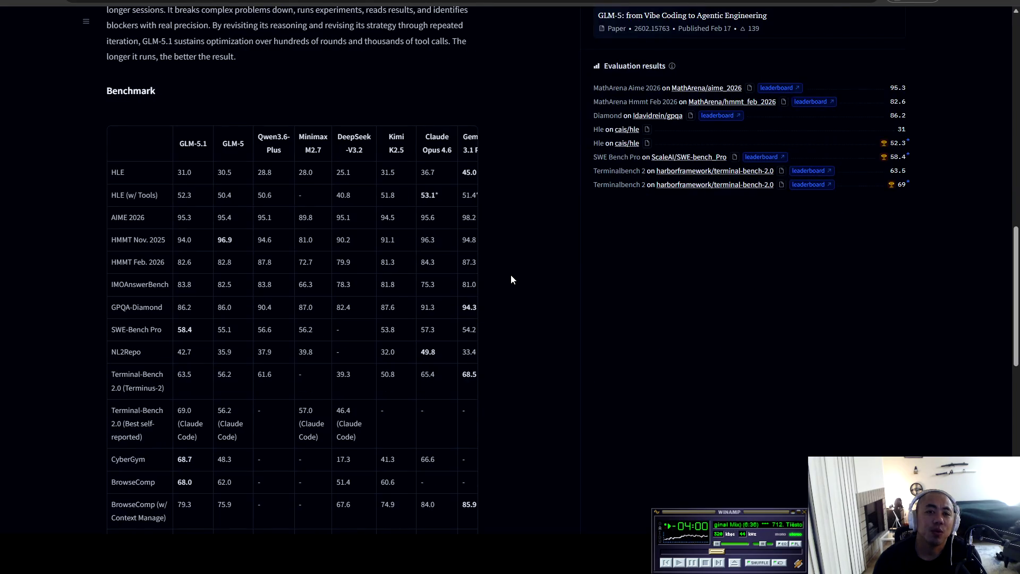
pyautogui.scroll(-9, 512, 279)
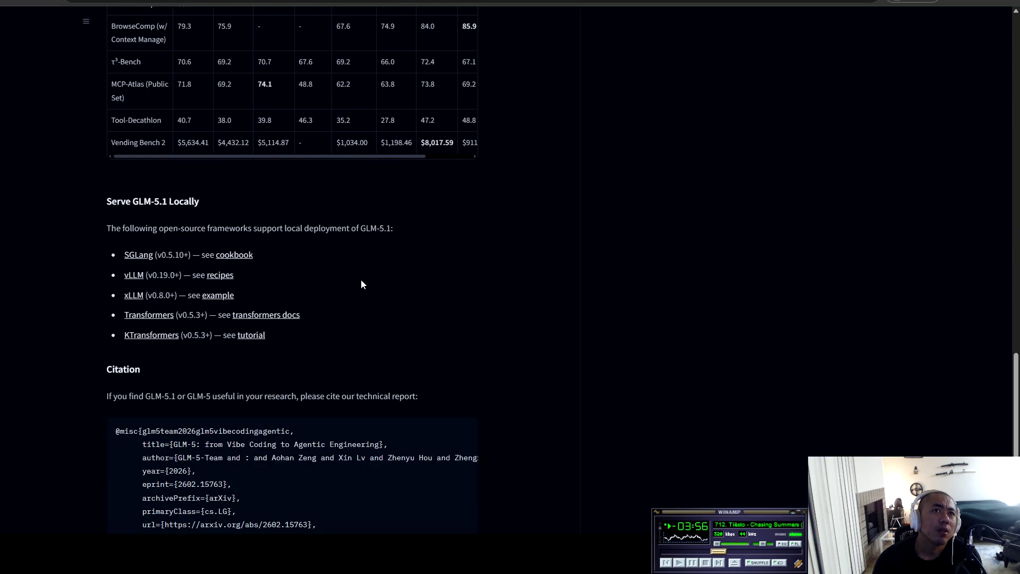
pyautogui.scroll(-3, 266, 286)
pyautogui.scroll(15, 515, 343)
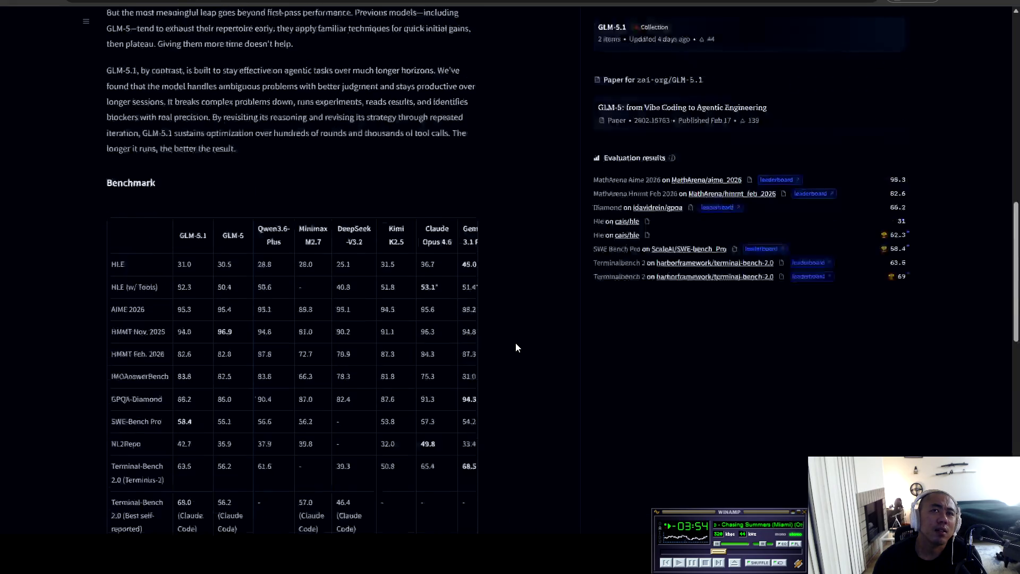
pyautogui.scroll(5, 538, 321)
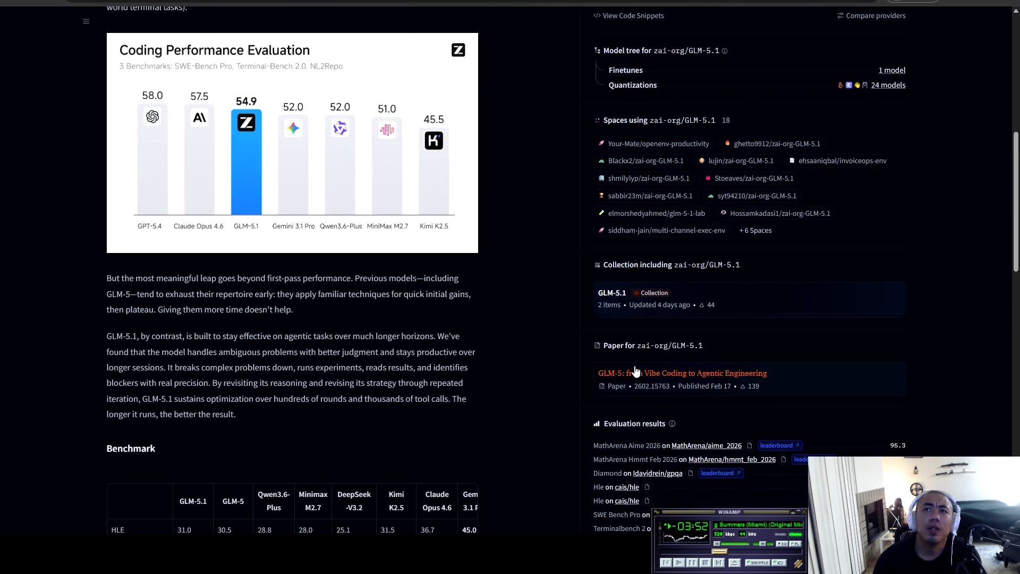
pyautogui.scroll(3, 636, 368)
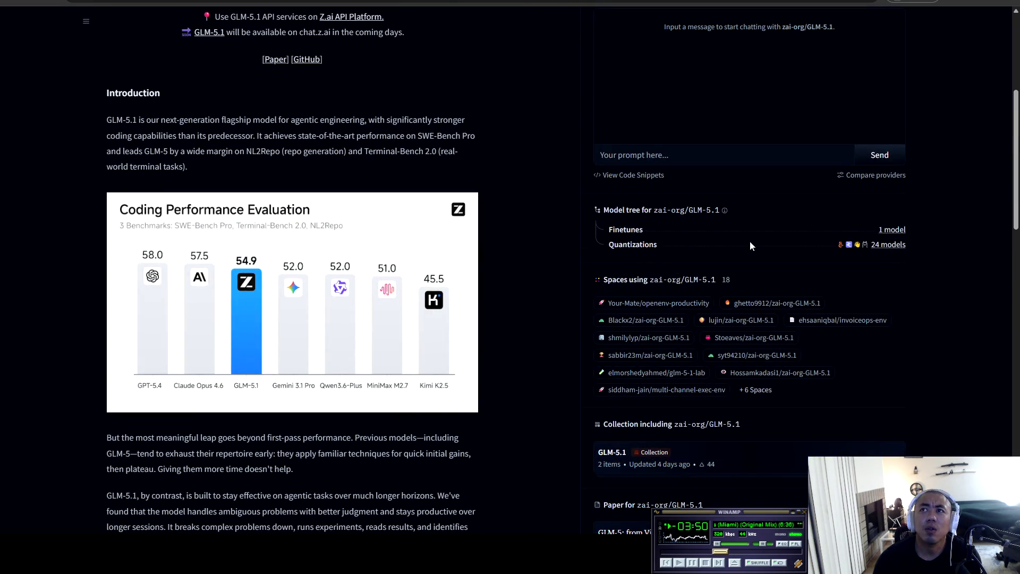
# - Open the list of 24 quantized GLM-5.1 models and dismiss the inference popover
pyautogui.click(896, 245)
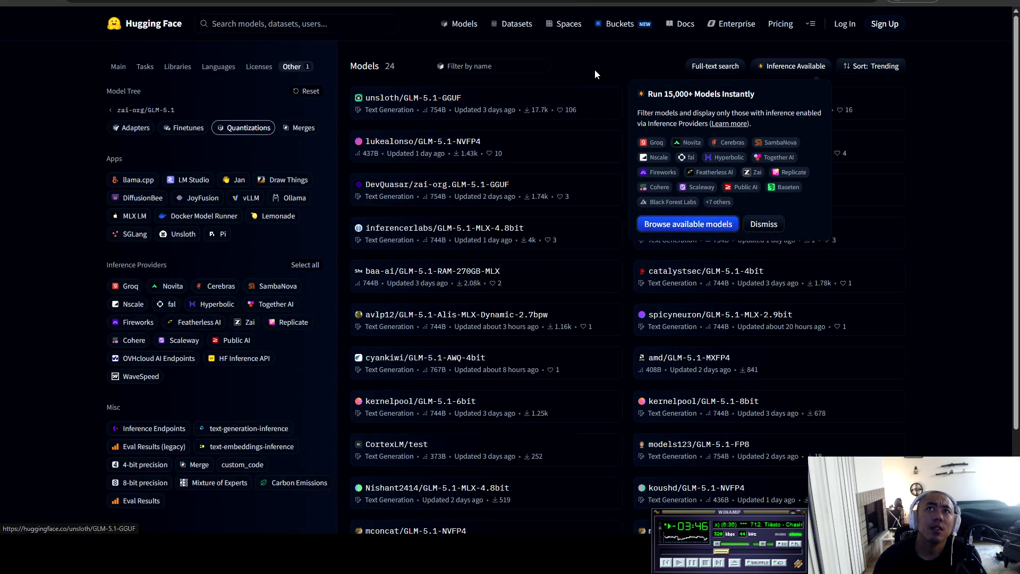
pyautogui.click(584, 69)
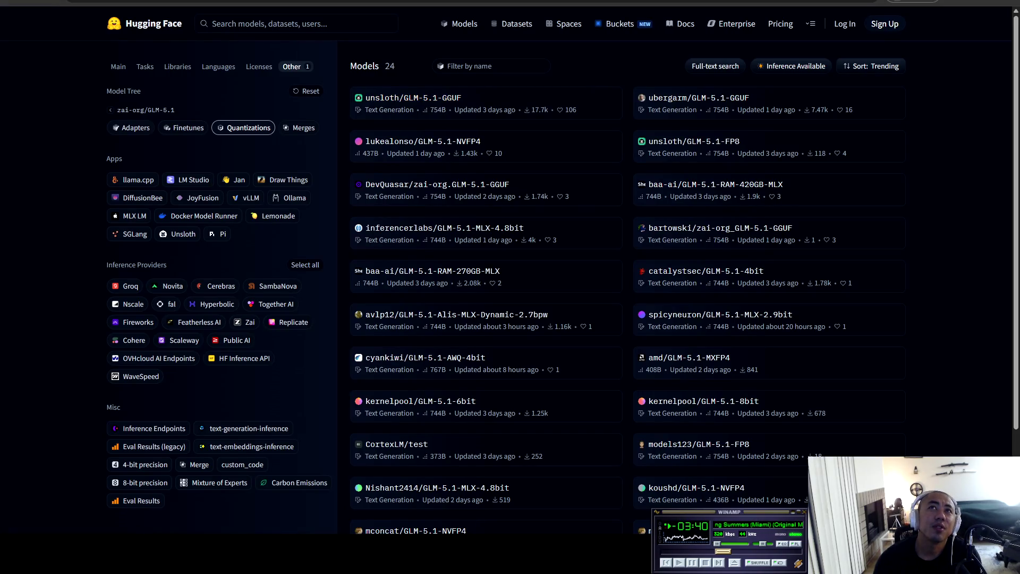
pyautogui.hotkey('ctrl', 't')
# - Ask Gemini 3 Flash Preview in AI Studio 'what is a gguf model?'
pyautogui.click(239, 211)
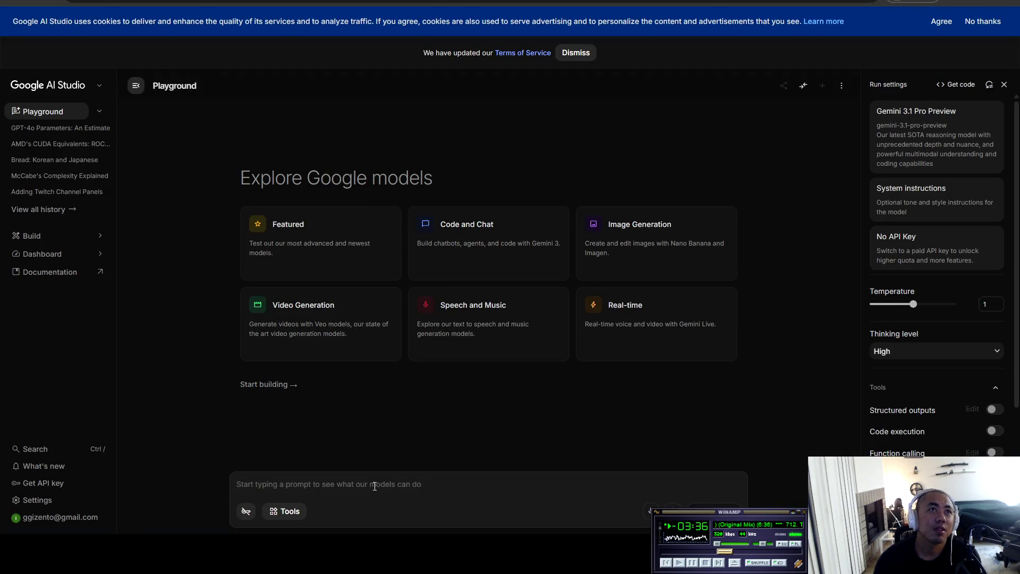
pyautogui.write('what is')
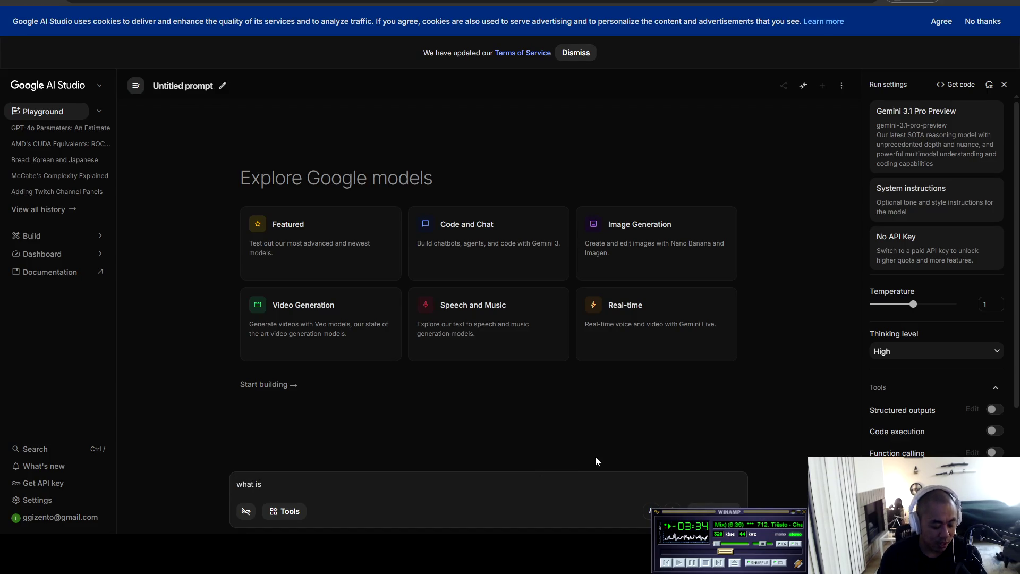
pyautogui.write(' a gguf model?')
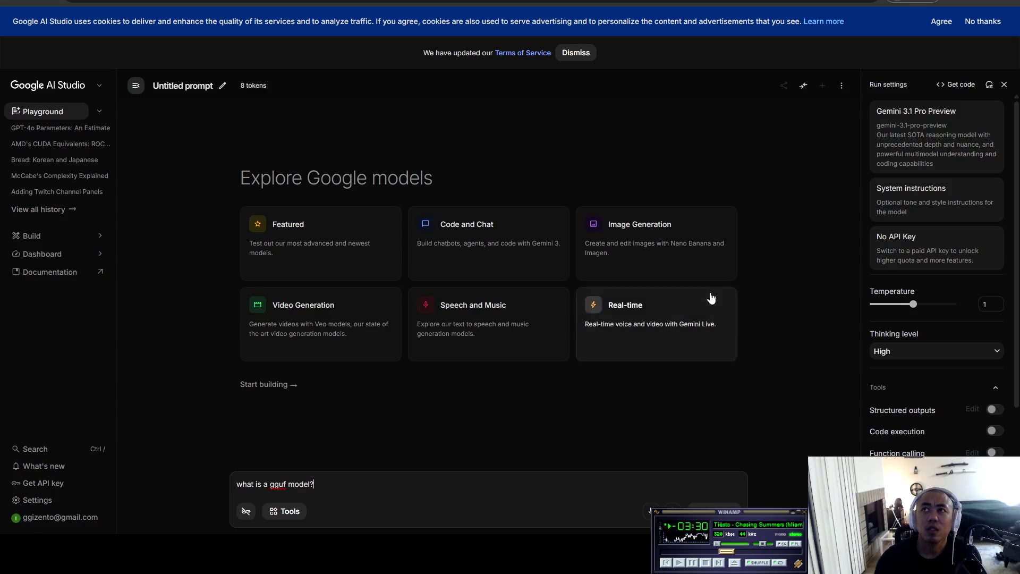
pyautogui.click(923, 155)
pyautogui.click(821, 178)
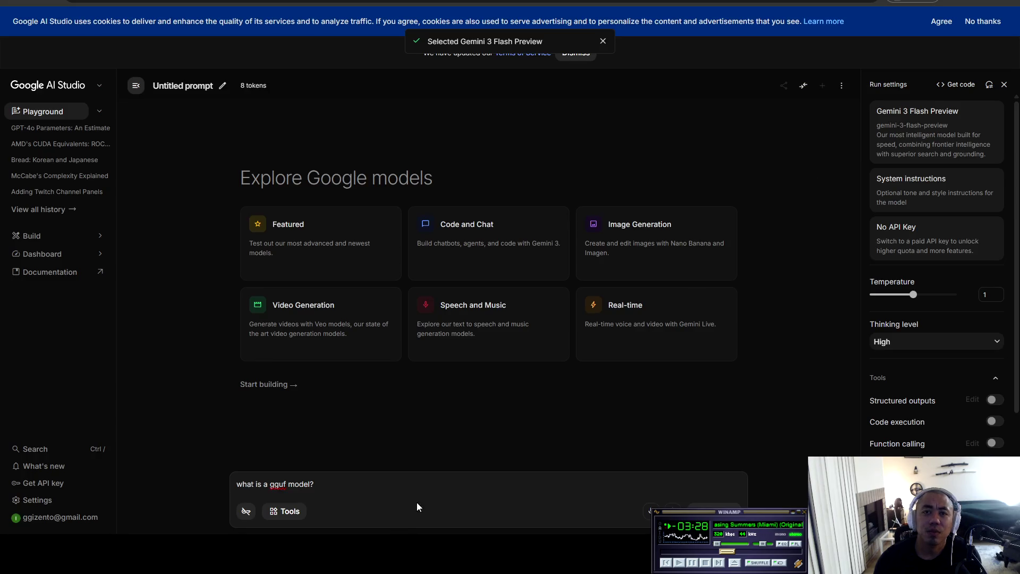
pyautogui.hotkey('ctrl', 'Return')
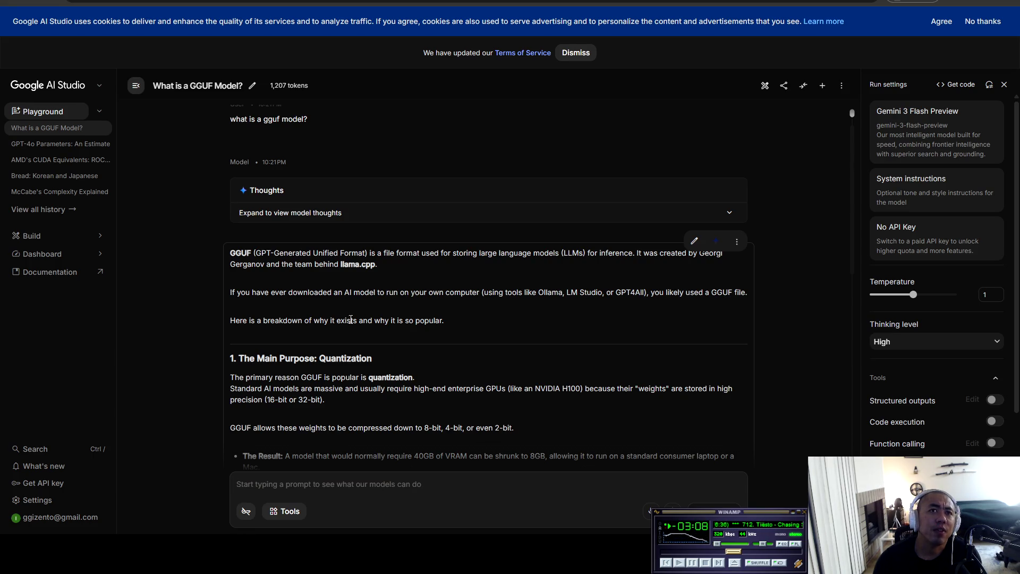
# - Read the answer, highlighting the lines on high-end GPU needs and 8-bit weight compression
pyautogui.scroll(-2, 449, 271)
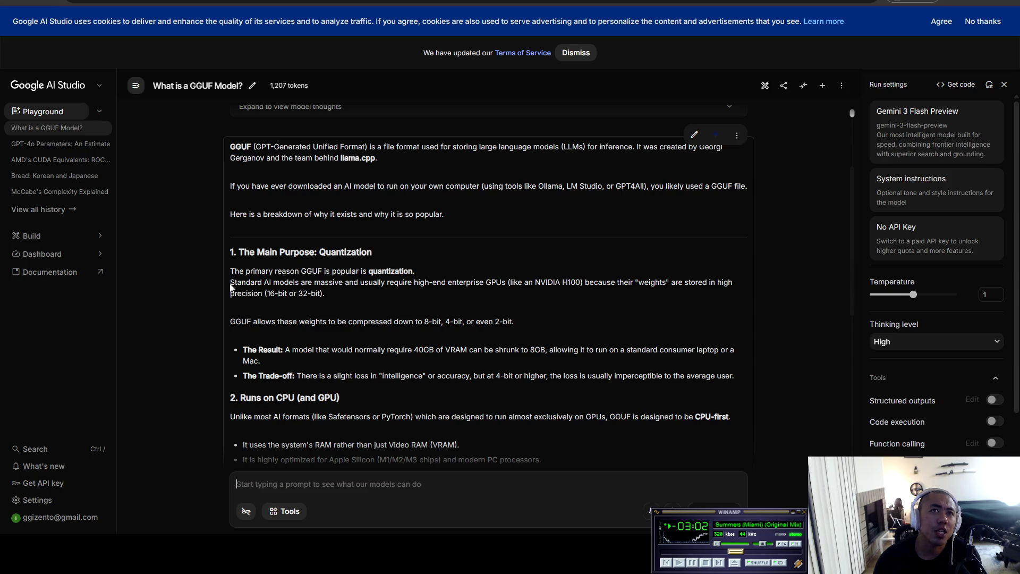
pyautogui.moveTo(231, 285); pyautogui.dragTo(507, 282)
pyautogui.click(344, 303)
pyautogui.scroll(-1, 343, 300)
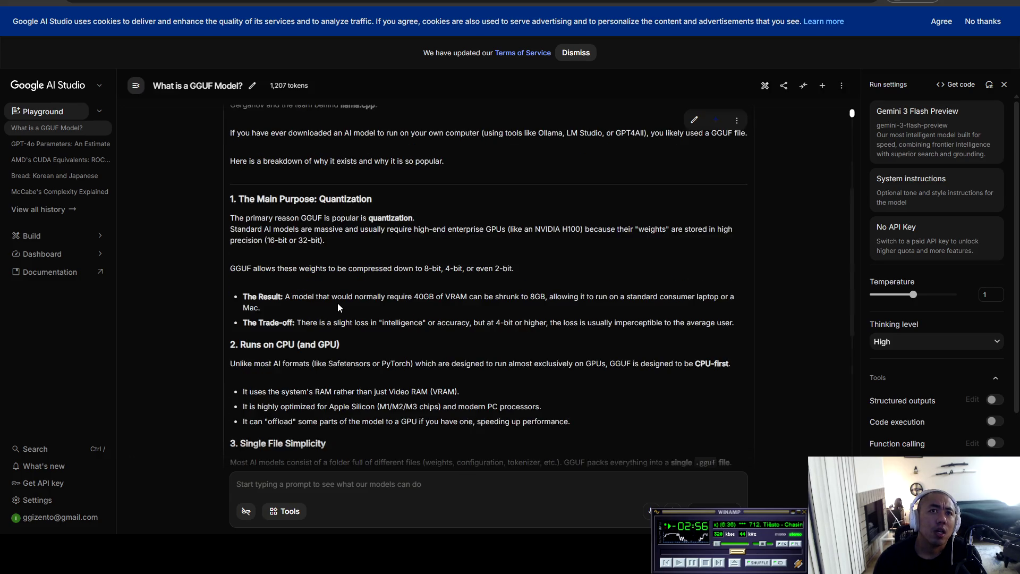
pyautogui.moveTo(233, 268); pyautogui.dragTo(526, 269)
pyautogui.click(413, 291)
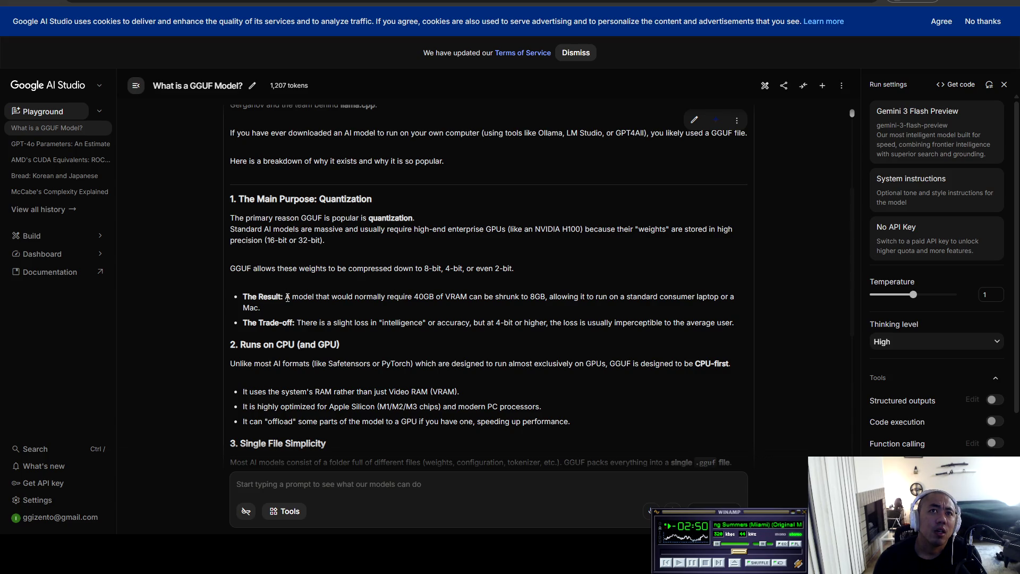
pyautogui.hotkey('ctrl', 'Tab')
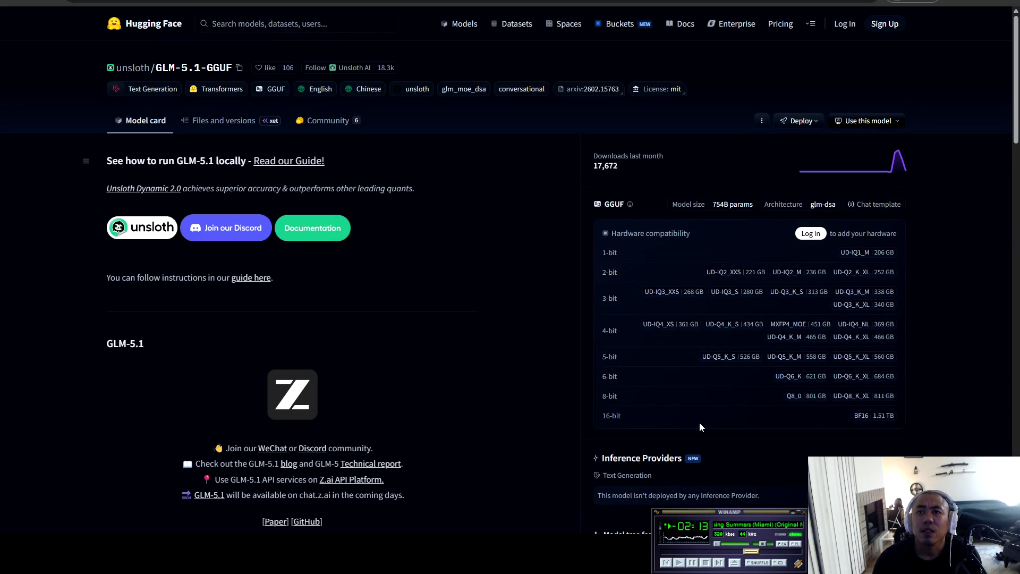
# - Inspect the Q8_0 GGUF file metadata, then close the panel
pyautogui.click(812, 398)
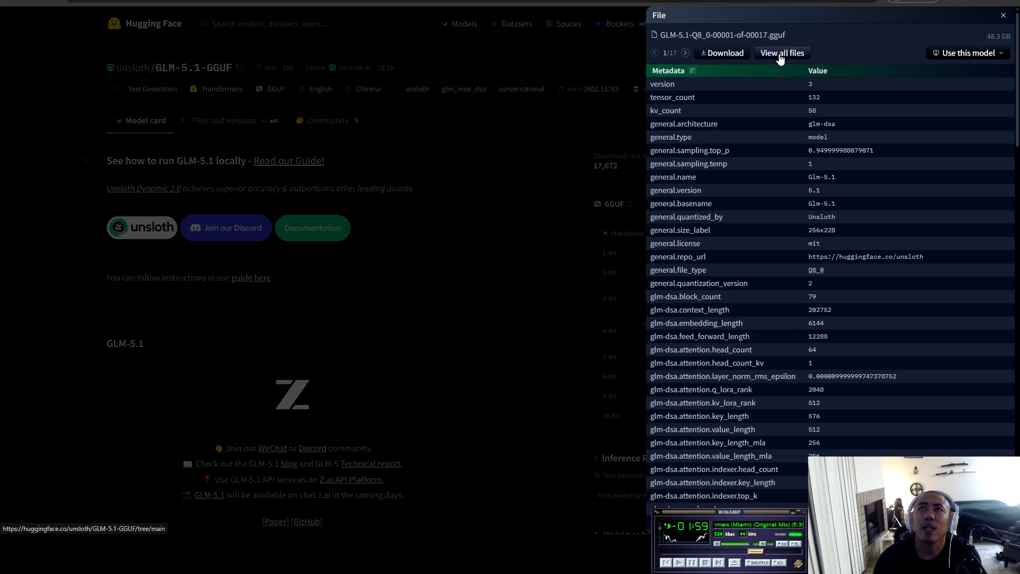
pyautogui.click(531, 125)
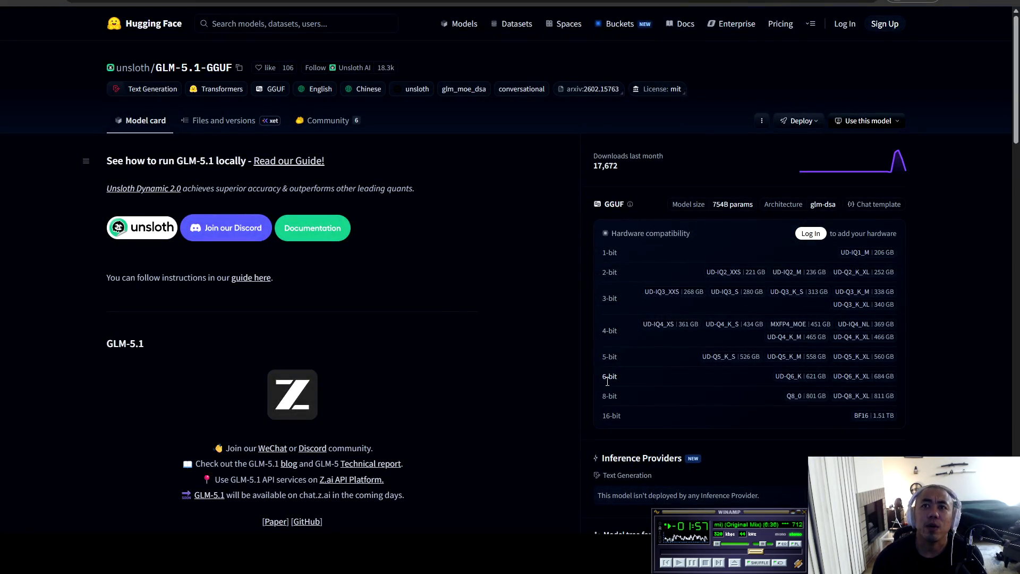
pyautogui.scroll(-4, 416, 276)
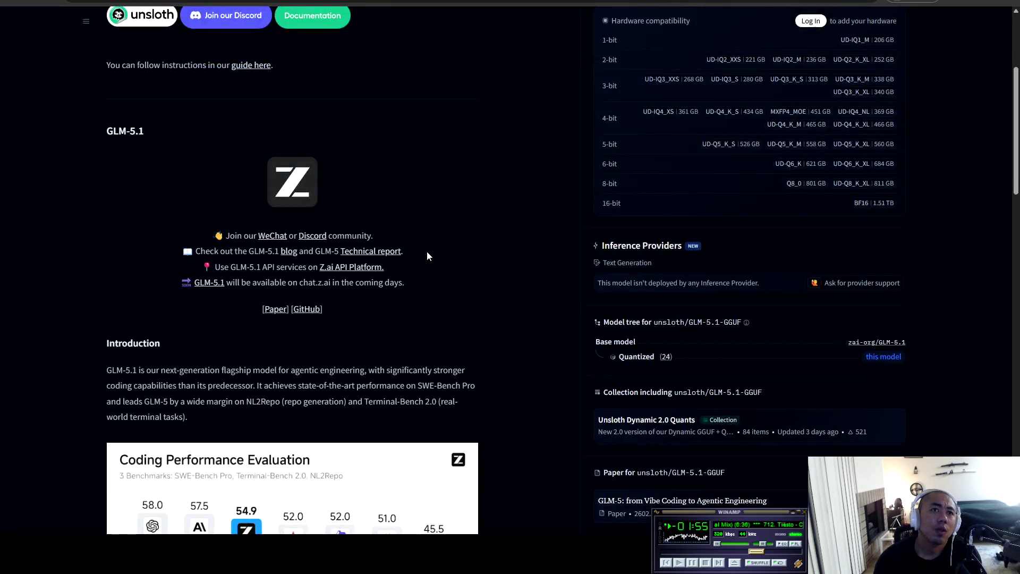
pyautogui.scroll(4, 455, 250)
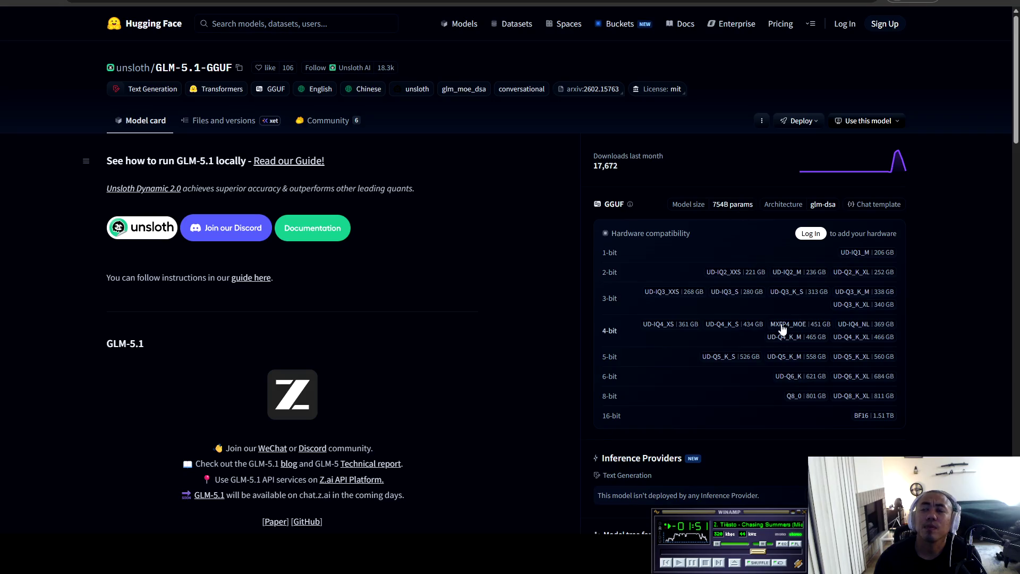
# - Scroll through the GLM-5.1-GGUF quantization sizes, then go to the Hugging Face log-in page
pyautogui.scroll(-9, 596, 396)
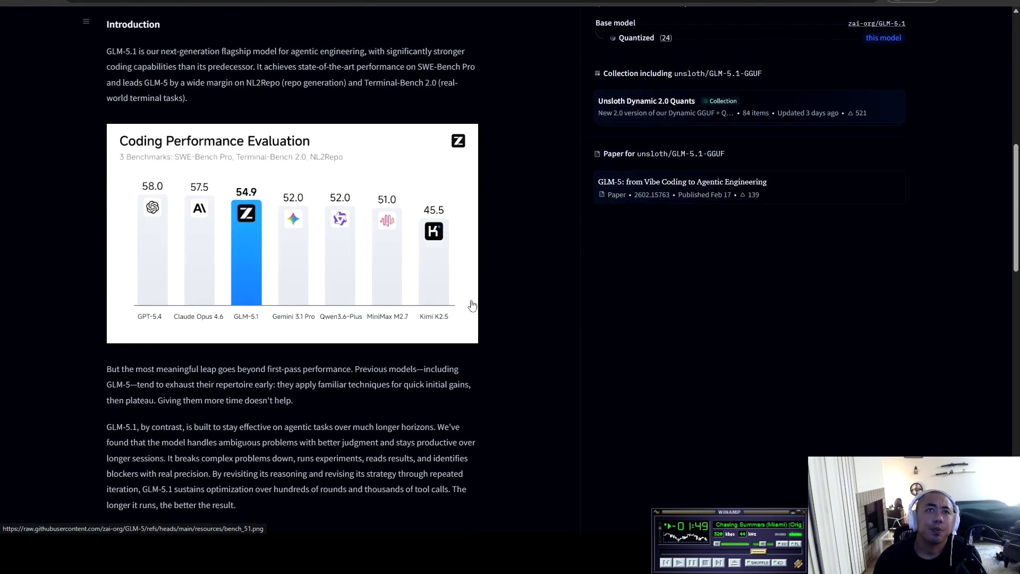
pyautogui.scroll(-5, 483, 293)
pyautogui.scroll(-10, 484, 295)
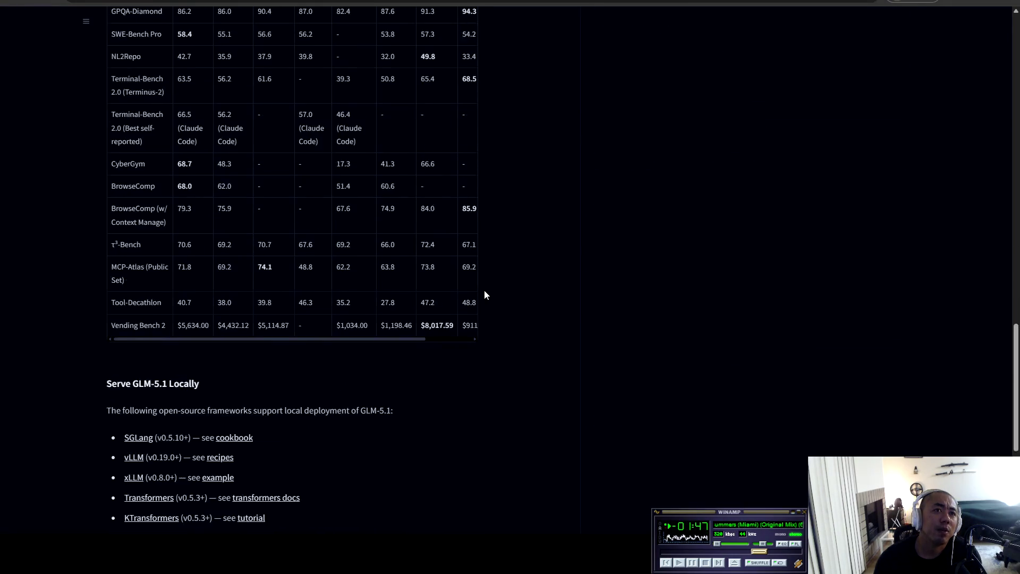
pyautogui.scroll(18, 487, 292)
pyautogui.scroll(9, 555, 330)
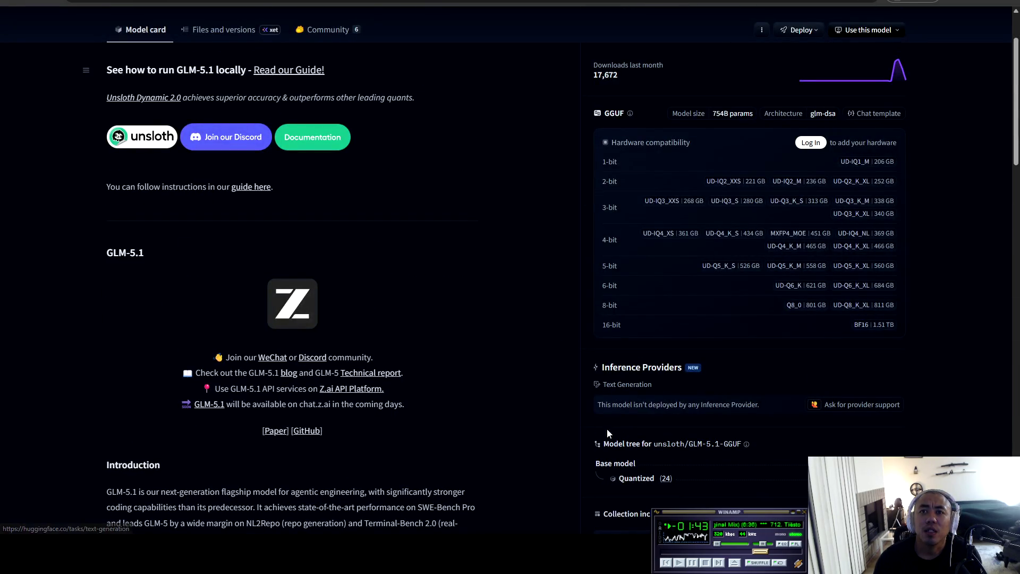
pyautogui.scroll(2, 588, 445)
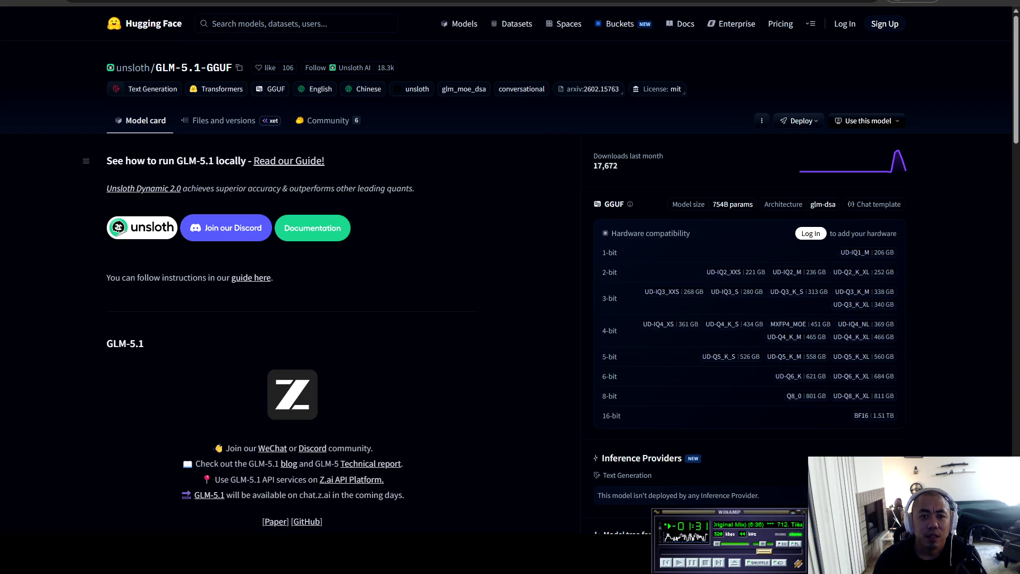
pyautogui.click(810, 233)
# - Fill the username with the saved account e-mail and focus the empty Password field
pyautogui.click(488, 175)
pyautogui.click(510, 202)
pyautogui.click(449, 220)
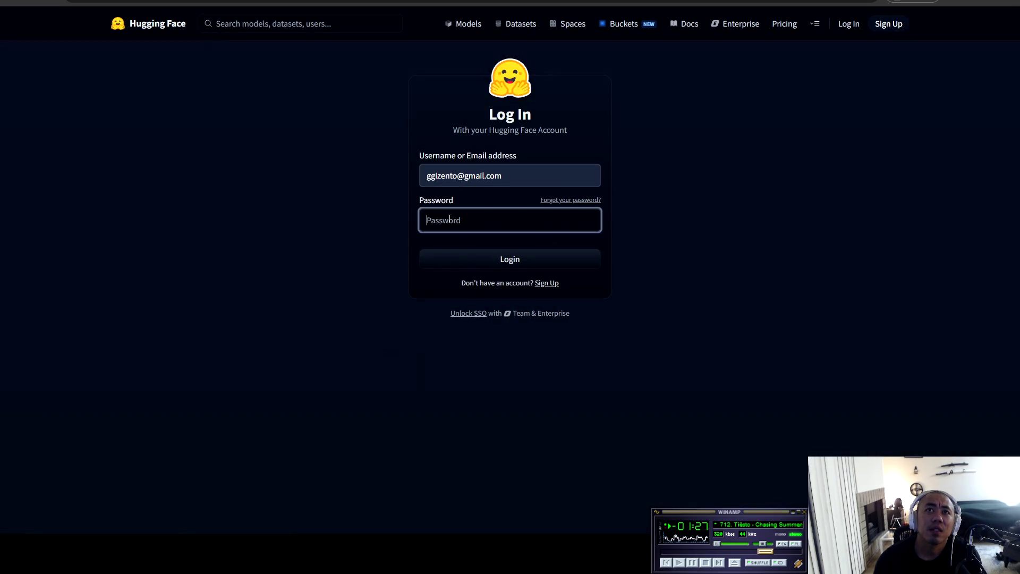
pyautogui.click(530, 175)
pyautogui.click(288, 247)
pyautogui.click(465, 226)
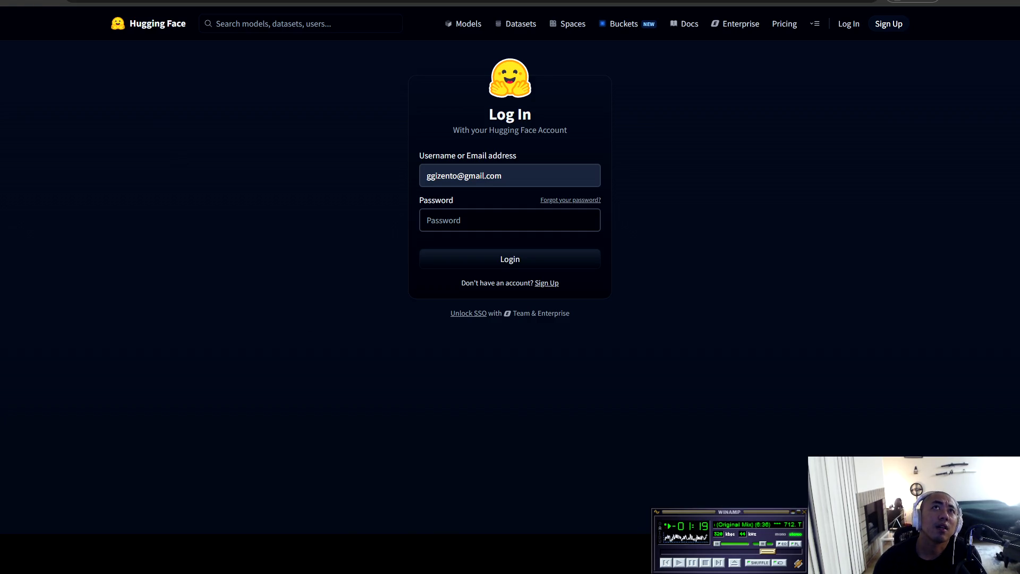
# - Go back to the quantizations list, then forward again to the log-in page
pyautogui.hotkey('alt', 'Left')
pyautogui.hotkey('ctrl', 'l')
pyautogui.hotkey('alt', 'Right')
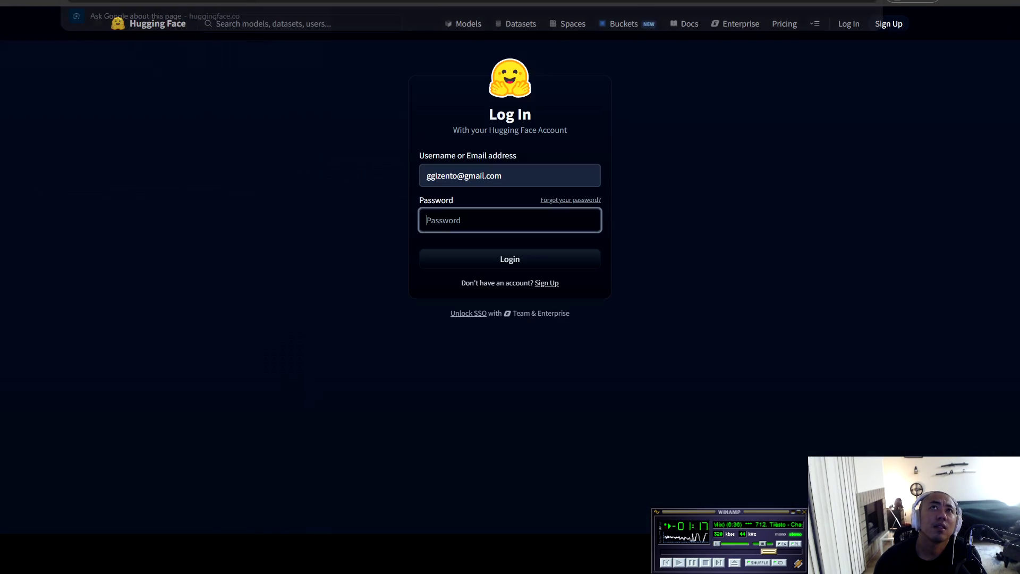
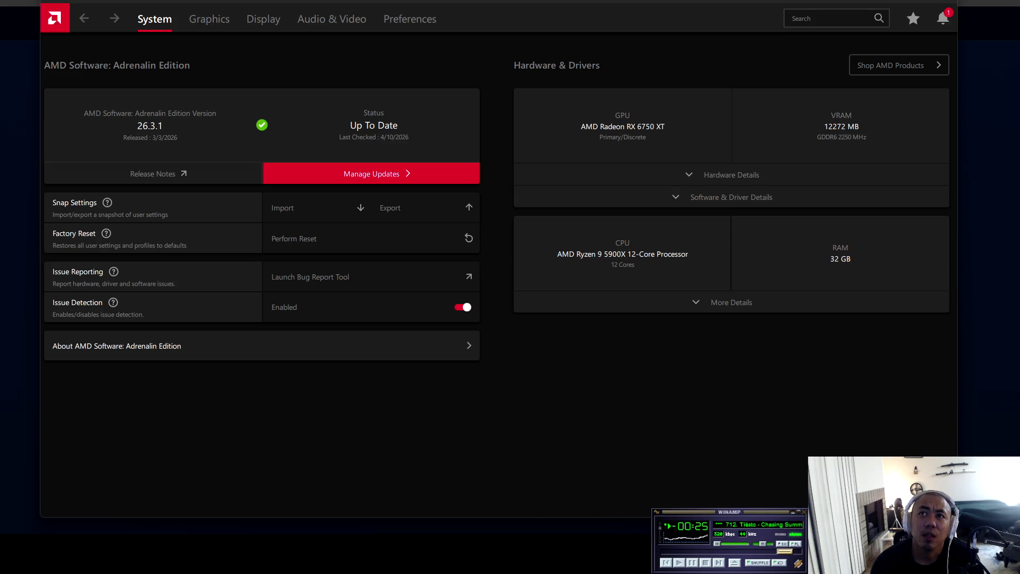
# - Expand More Details on the CPU card in Adrenalin's System tab to show model, cores and RAM
pyautogui.click(709, 301)
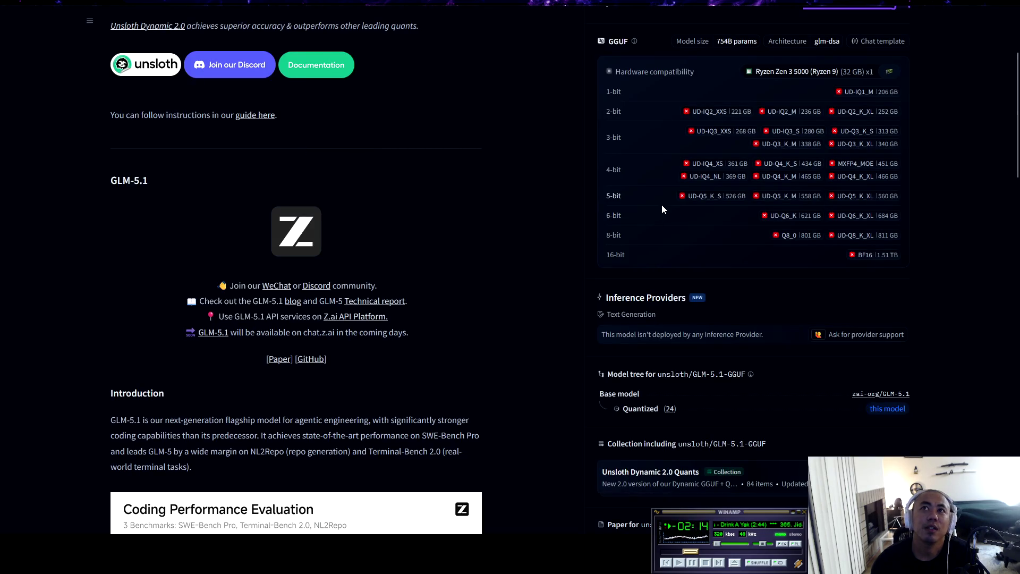
# - Search Hugging Face for 'kim k' and open the moonshotai/Kimi-K2.5 model page
pyautogui.scroll(2, 735, 127)
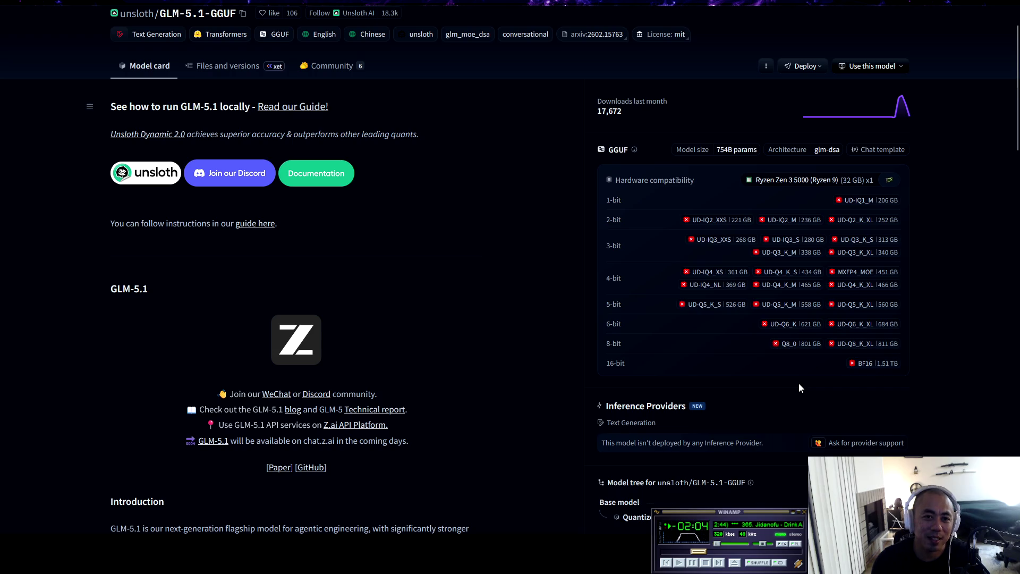
pyautogui.scroll(1, 476, 316)
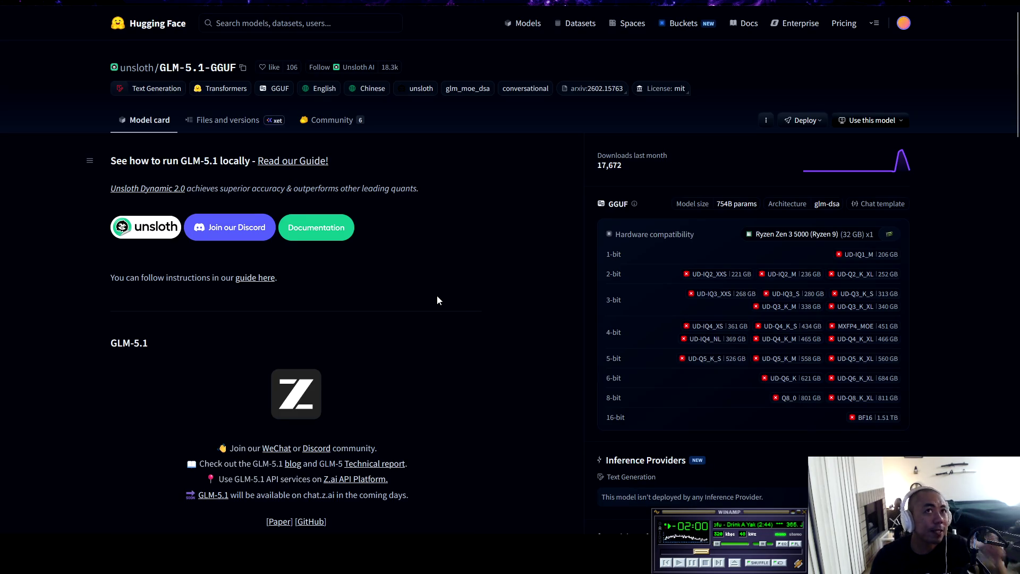
pyautogui.click(275, 24)
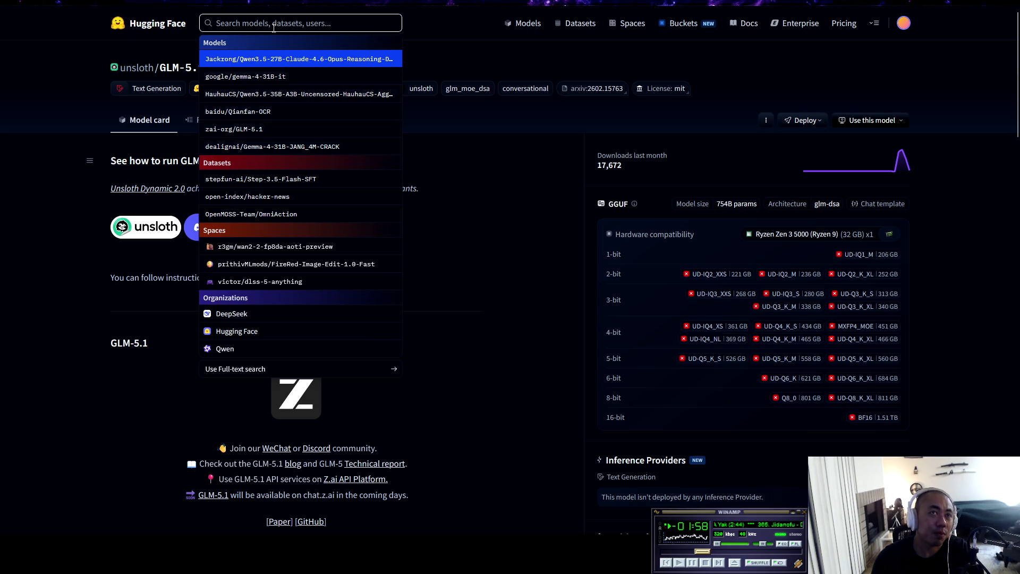
pyautogui.write('kimk')
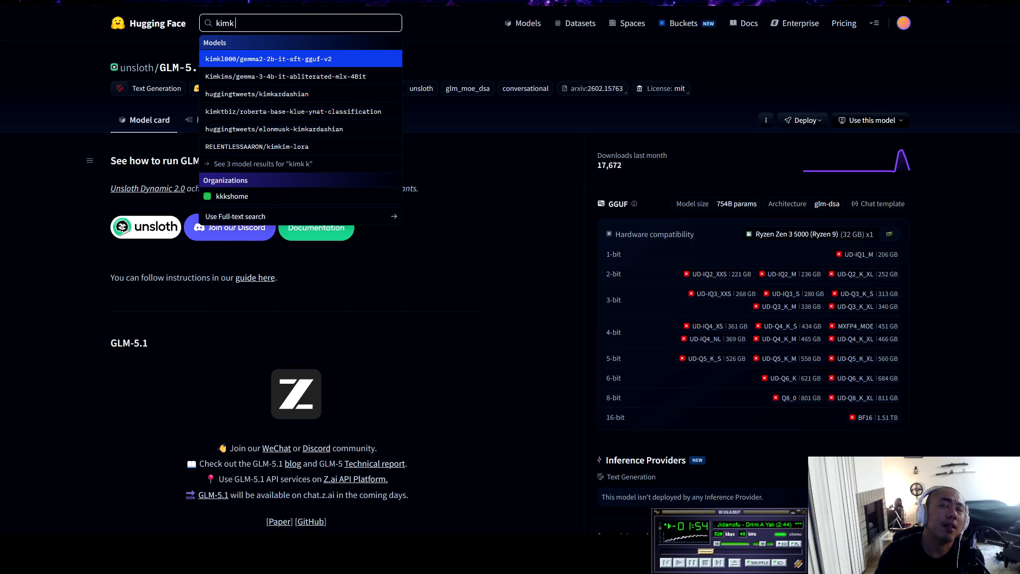
pyautogui.press('BackSpace')
pyautogui.write('k')
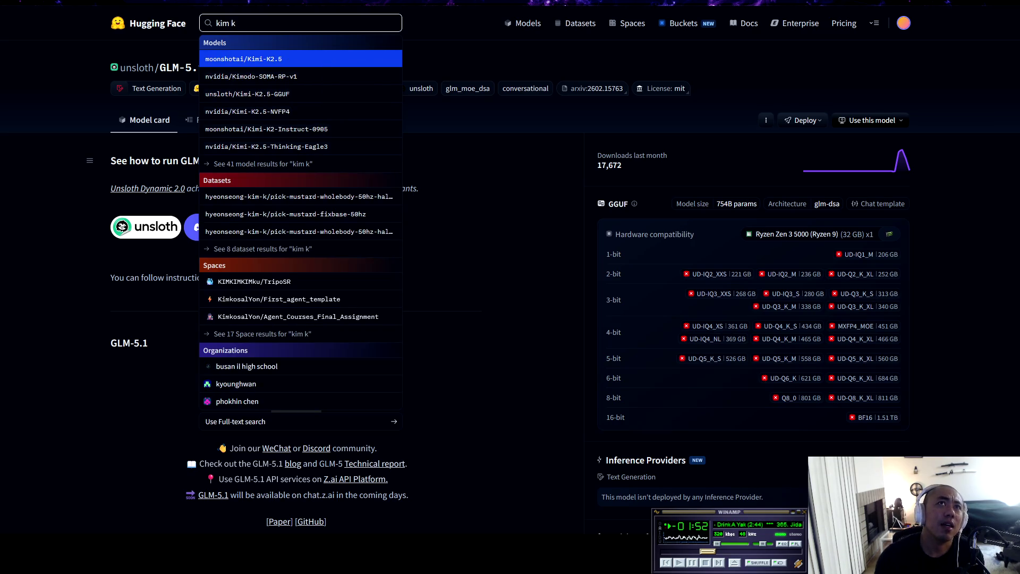
pyautogui.click(276, 59)
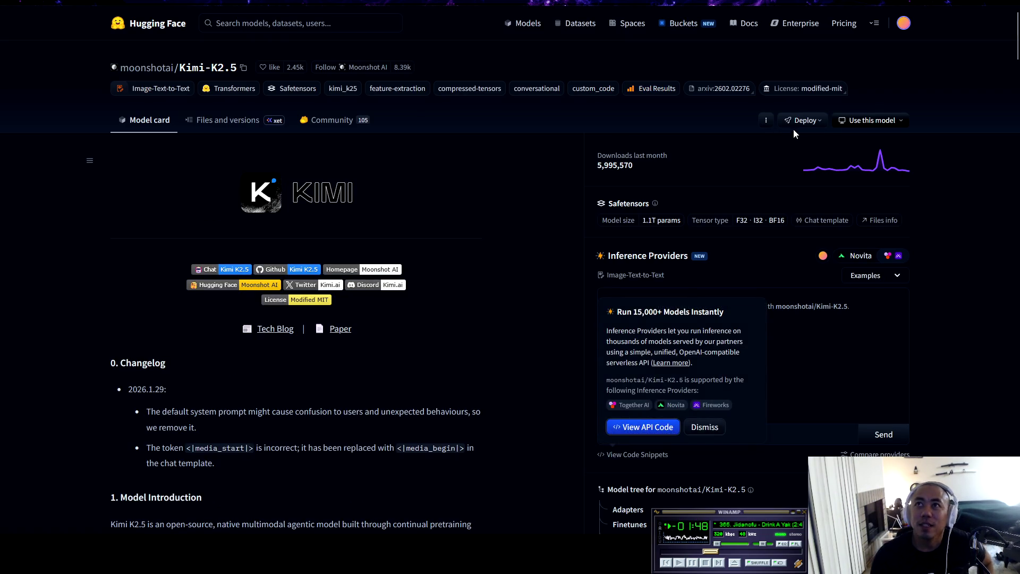
# - List Kimi-K2.5's quantizations, view the unsloth/Kimi-K2.5-GGUF card, then return to the list
pyautogui.scroll(-3, 557, 358)
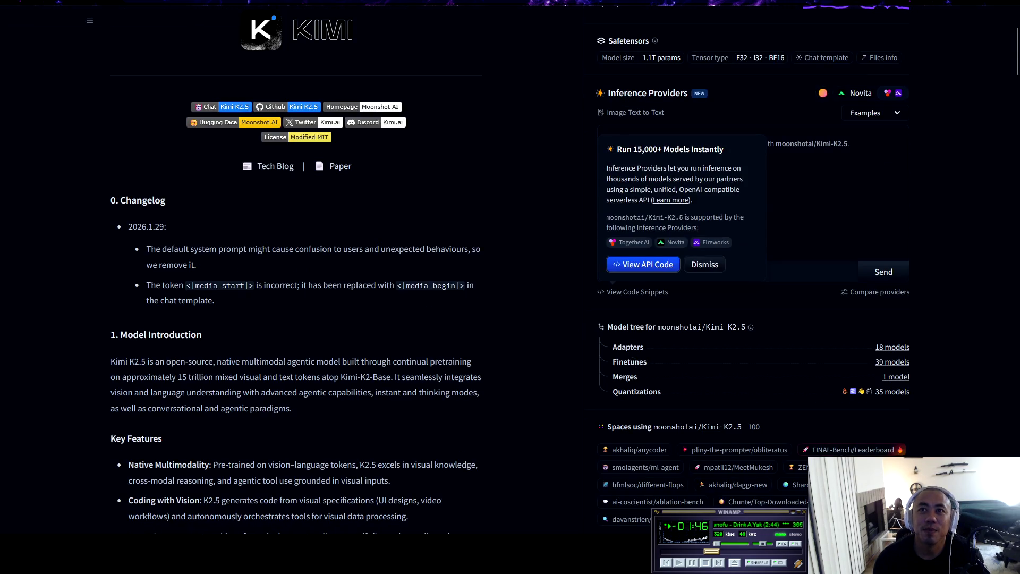
pyautogui.click(893, 392)
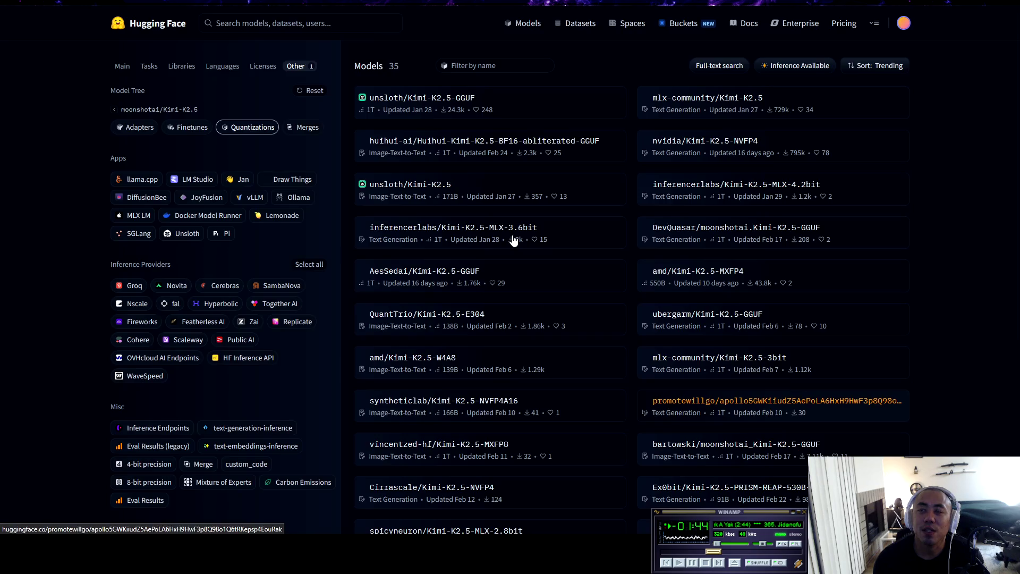
pyautogui.click(440, 102)
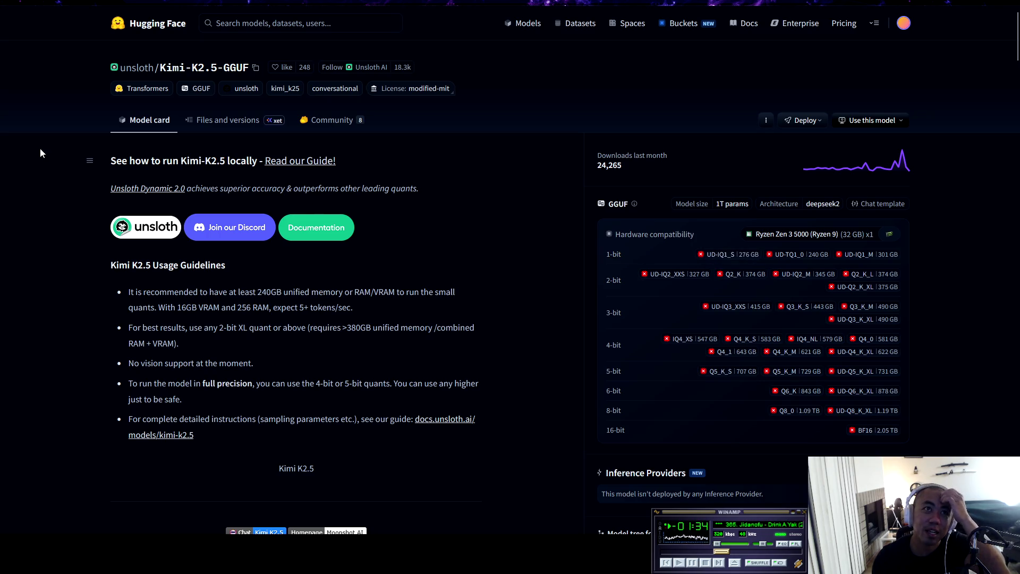
pyautogui.hotkey('alt', 'Left')
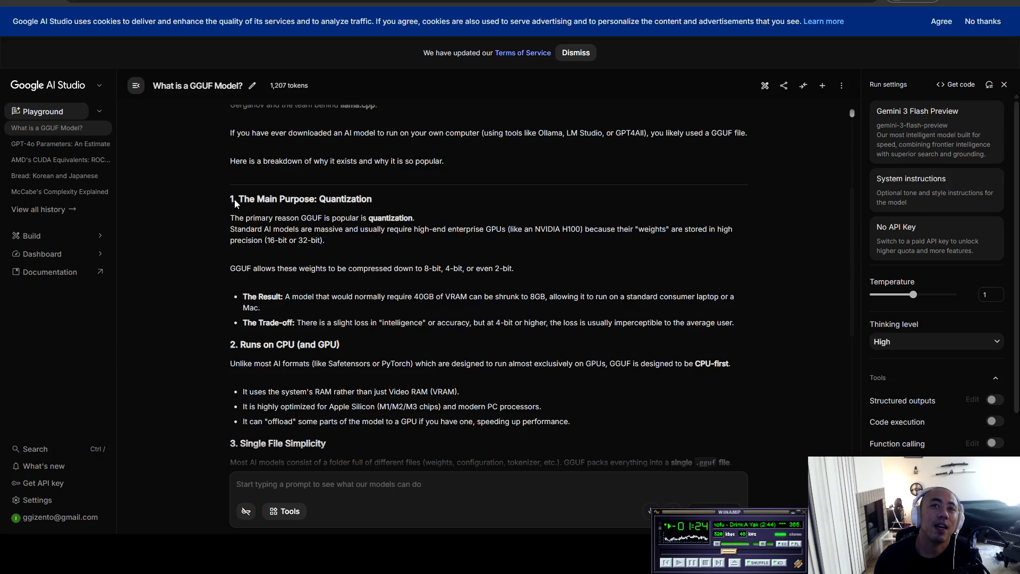
pyautogui.click(363, 487)
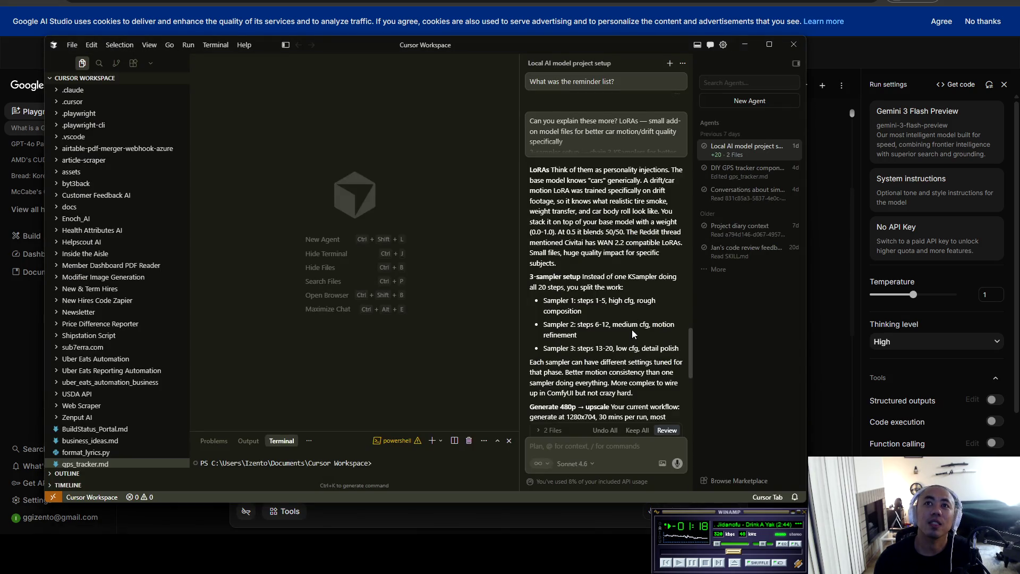
# - Read down through the agent's reply about LoRAs and the 3-sampler setup
pyautogui.scroll(-1, 635, 359)
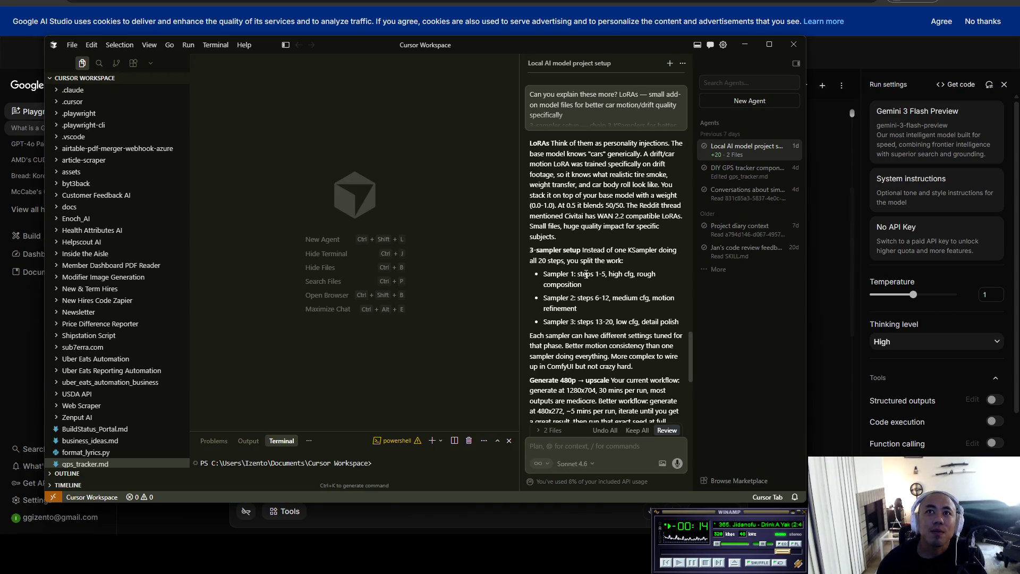
pyautogui.scroll(-2, 583, 277)
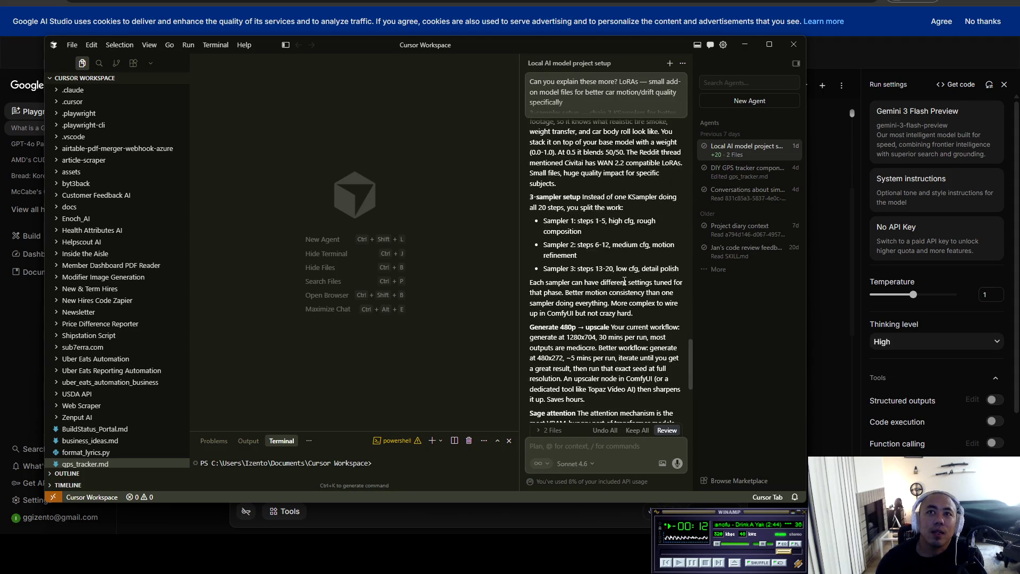
pyautogui.scroll(-3, 620, 278)
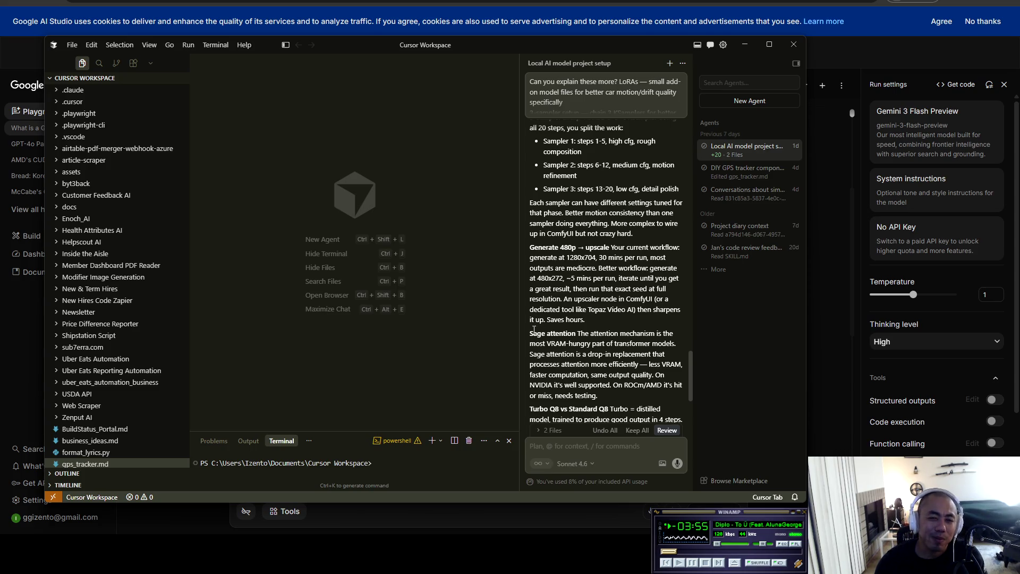
pyautogui.scroll(-3, 577, 304)
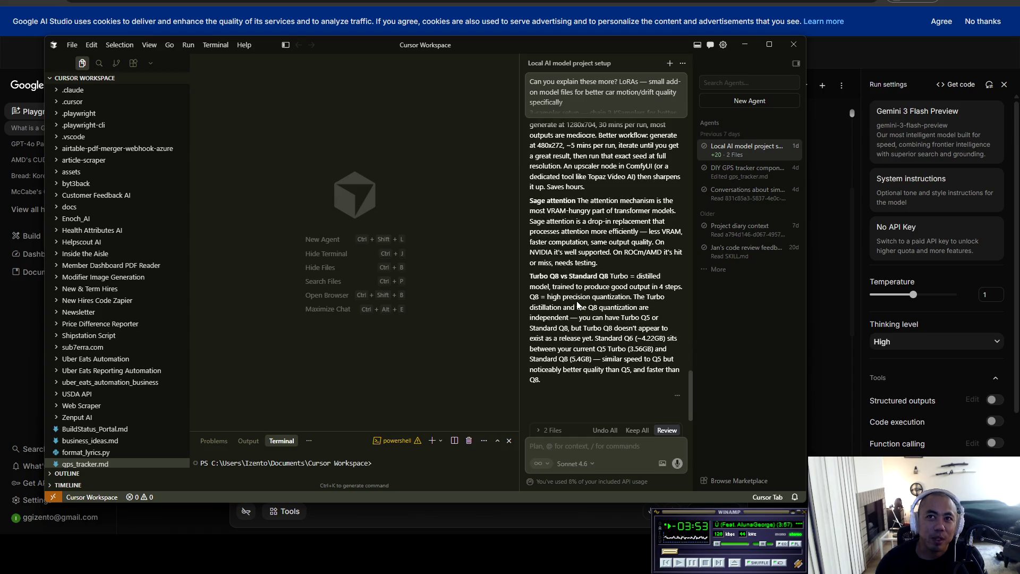
pyautogui.scroll(-1, 578, 305)
# - Draft then discard a 'We are giving up on the video llm.' message, and start a New Chat
pyautogui.click(595, 450)
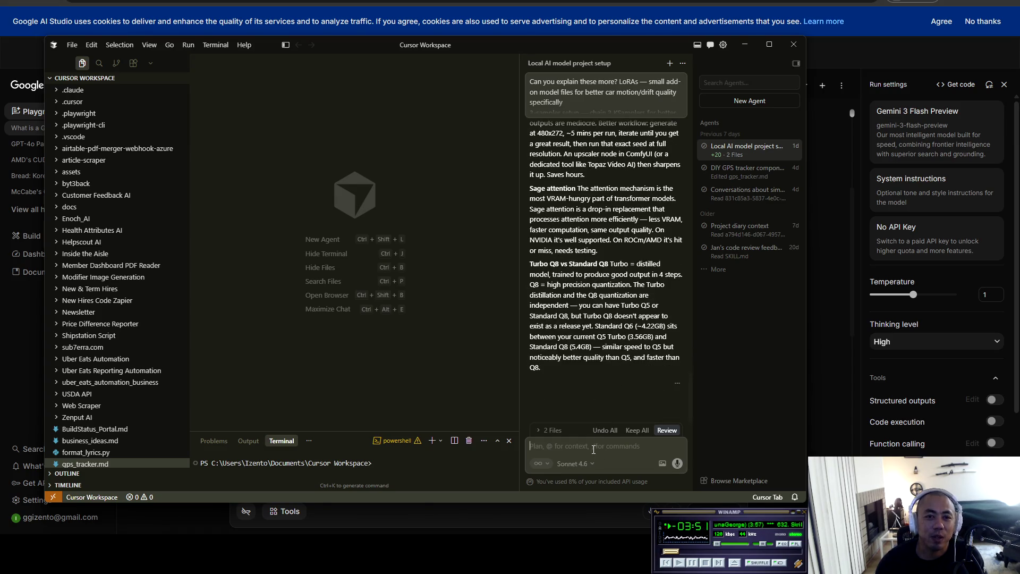
pyautogui.write('We are giving up on the')
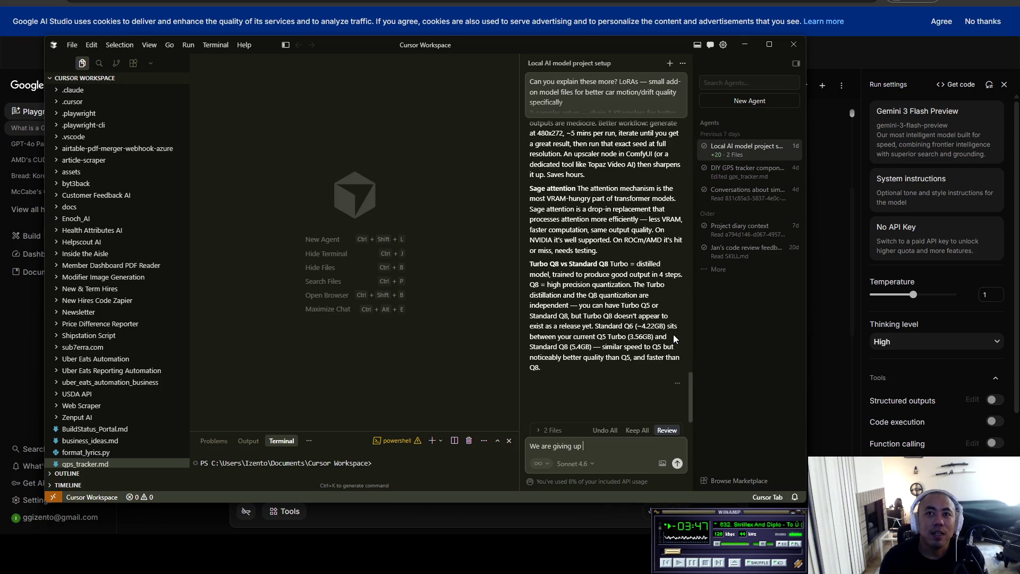
pyautogui.write(' video')
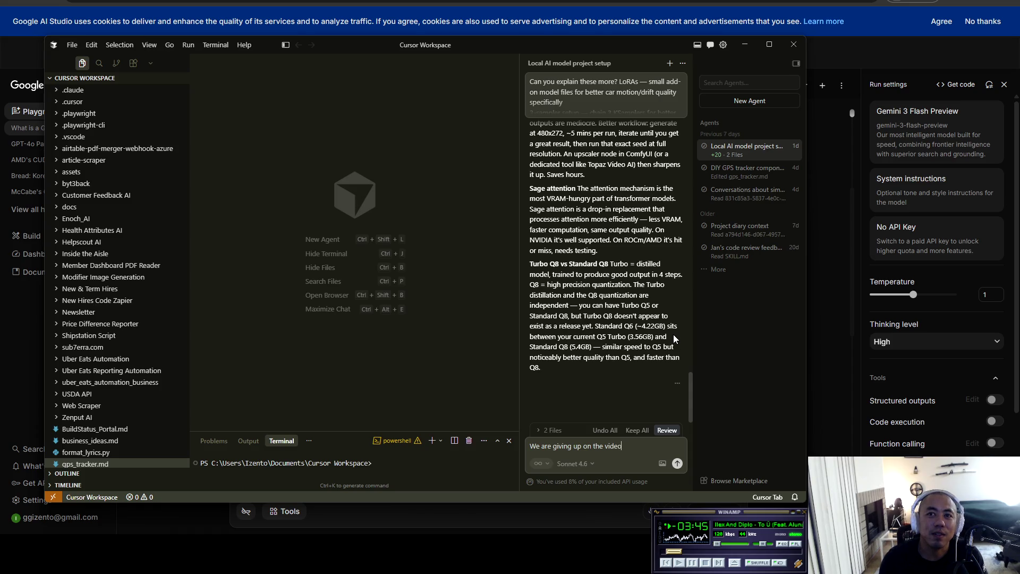
pyautogui.write(' llm.')
pyautogui.hotkey('ctrl', 'a')
pyautogui.press('BackSpace')
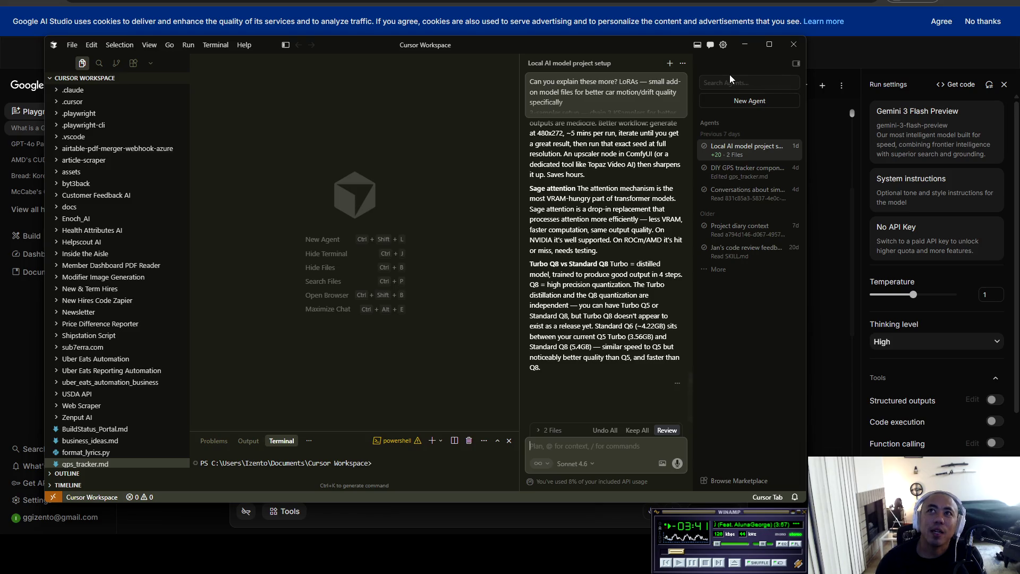
pyautogui.click(763, 101)
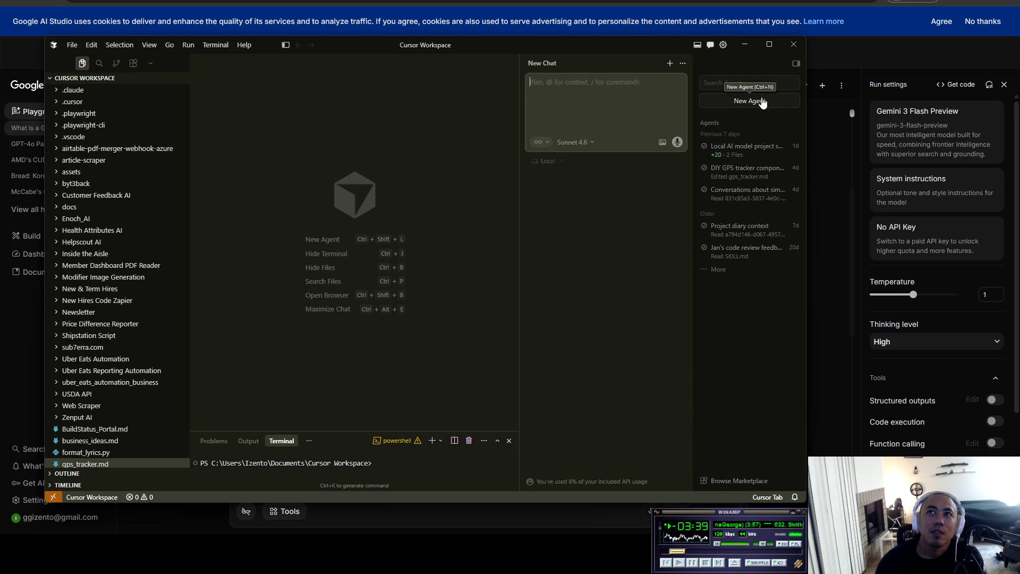
# - Ask the agent for local LLM options on a 6950 XT, 32 GB RAM, Ryzen 9 5900X, GGUF lower-bit
pyautogui.write('I have a 6950 ')
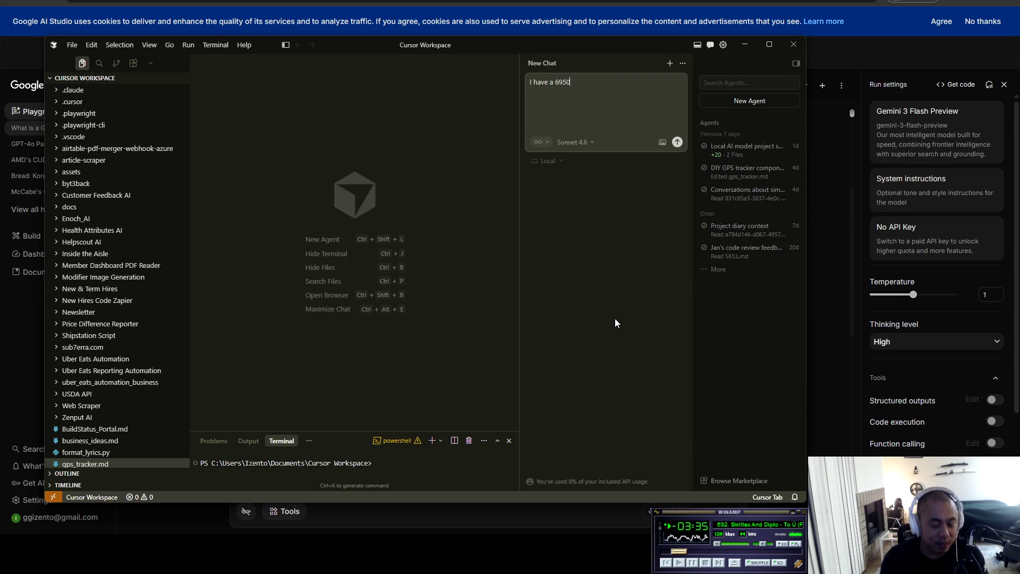
pyautogui.write('xt,')
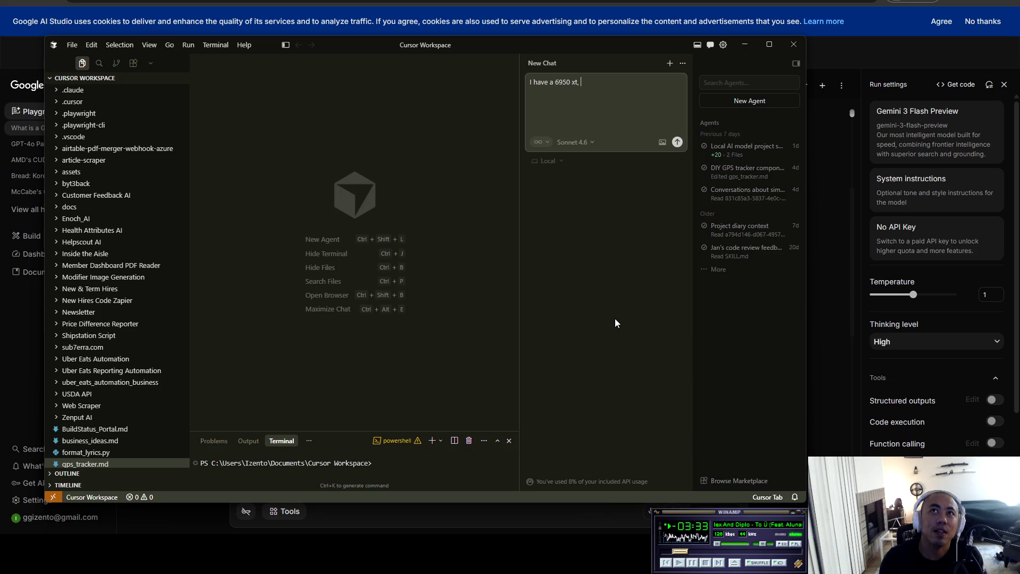
pyautogui.write(' and')
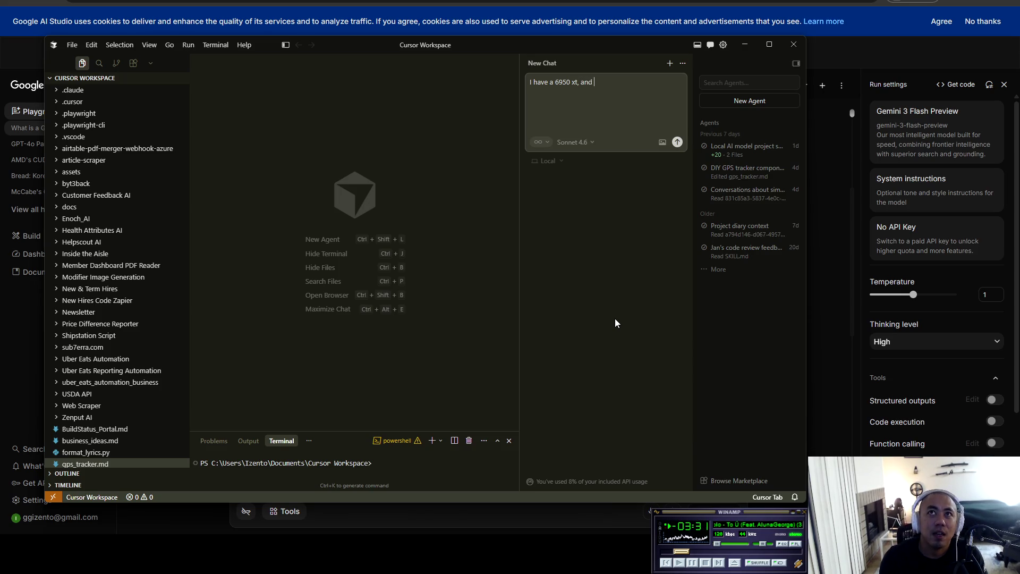
pyautogui.press('BackSpace')
pyautogui.press('BackSpace')
pyautogui.press('BackSpace')
pyautogui.write('32 g')
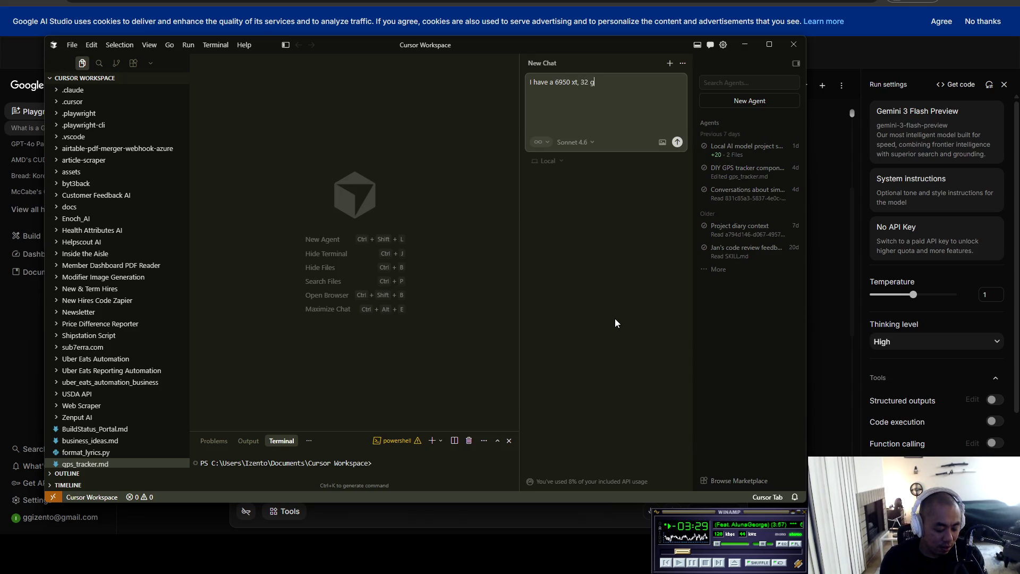
pyautogui.write('b ram (')
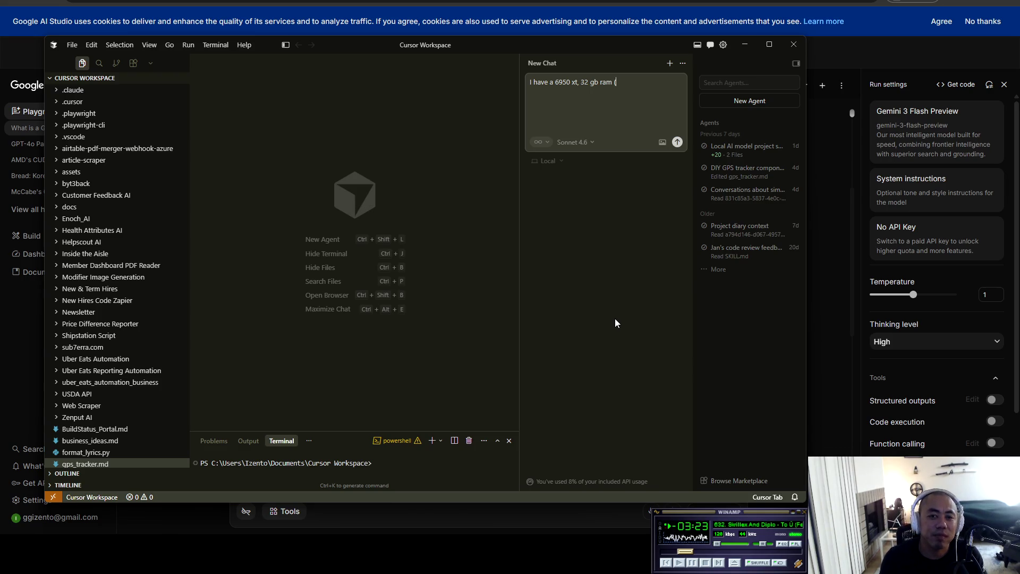
pyautogui.write('most')
pyautogui.press('BackSpace')
pyautogui.press('BackSpace')
pyautogui.press('BackSpace')
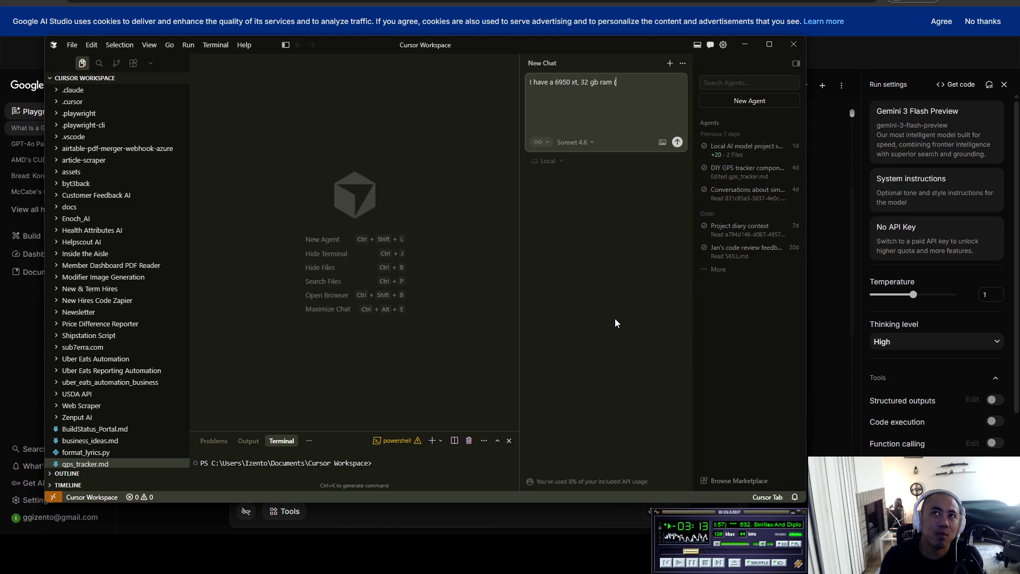
pyautogui.write('12 gb')
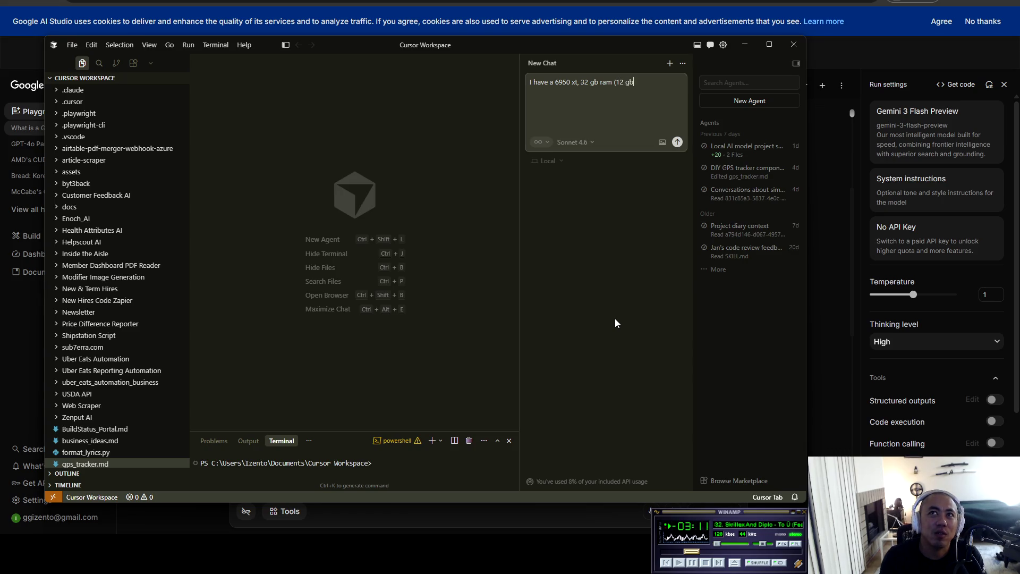
pyautogui.write(' taken up by ')
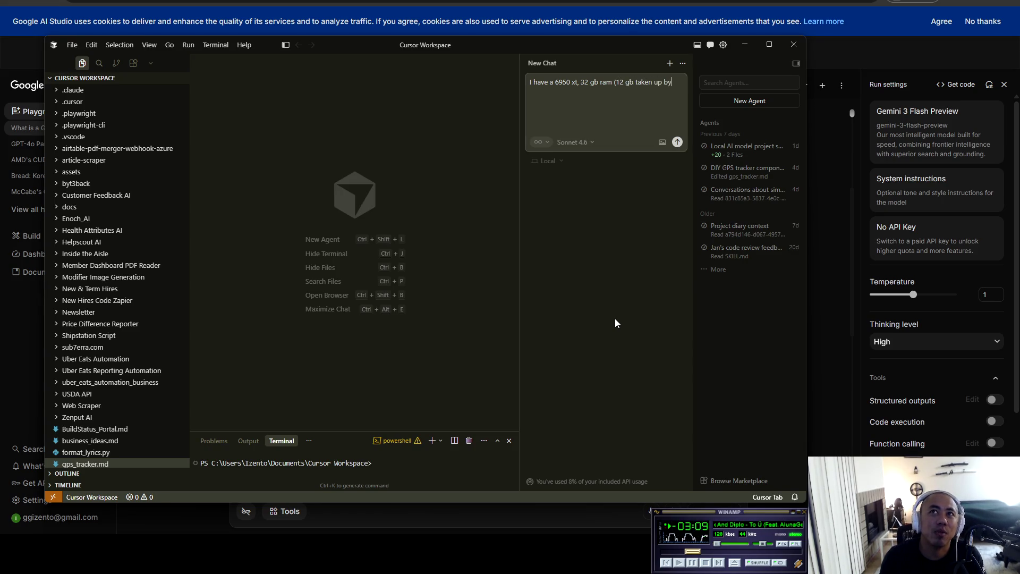
pyautogui.write('os, runni')
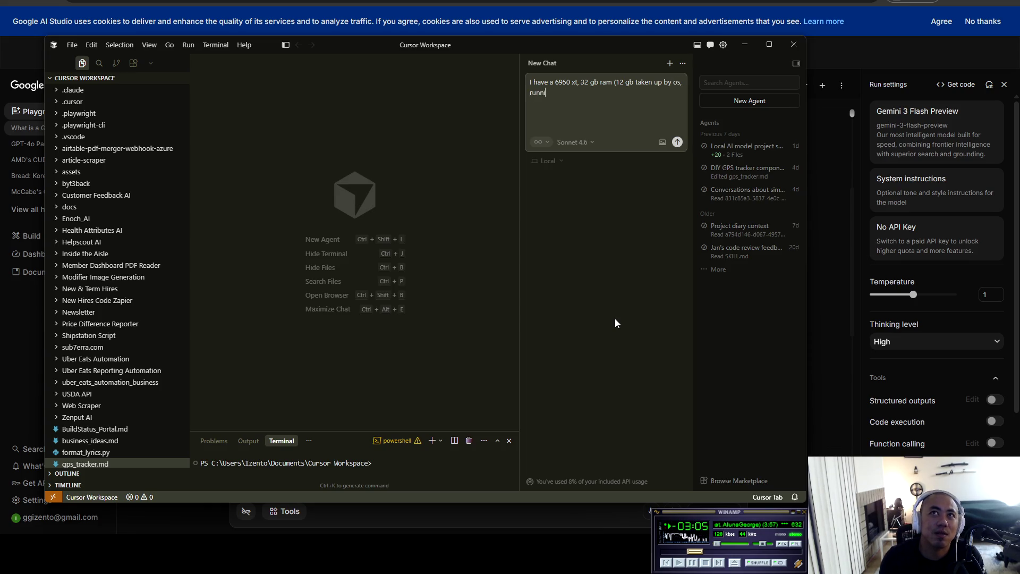
pyautogui.press('BackSpace')
pyautogui.press('BackSpace')
pyautogui.press('BackSpace')
pyautogui.write('other stuff, this is my main pc')
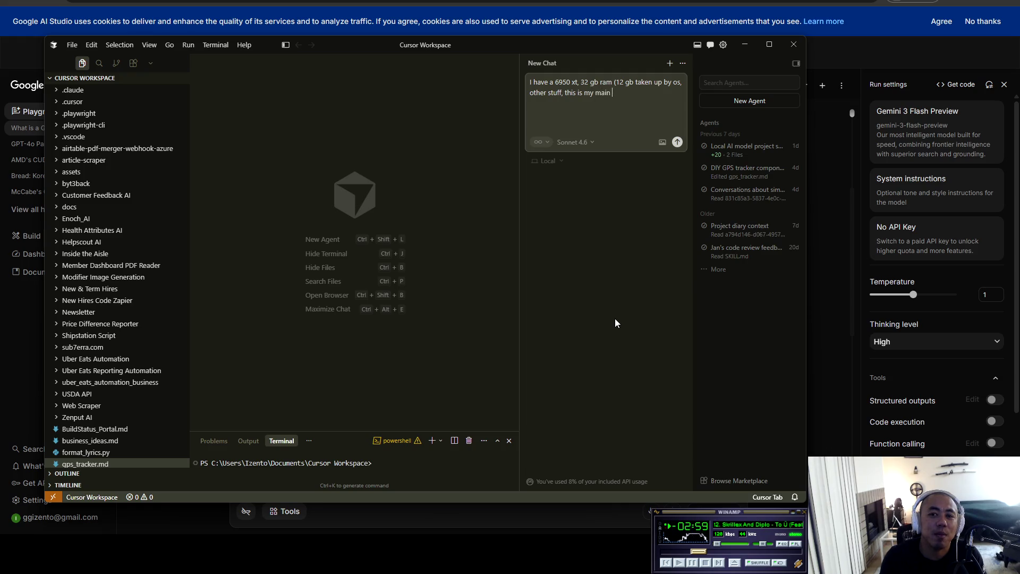
pyautogui.write('),')
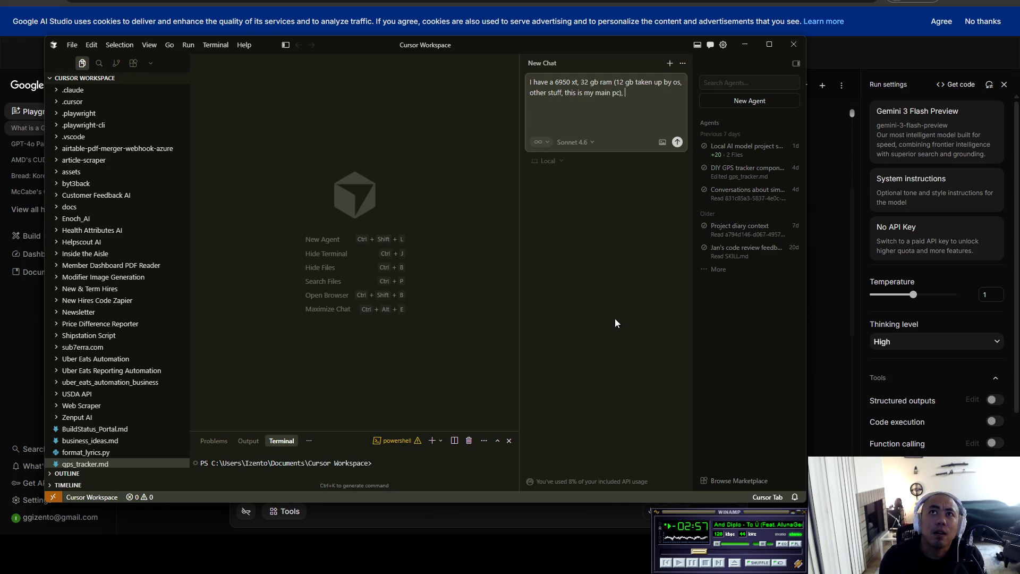
pyautogui.write(' and ryz')
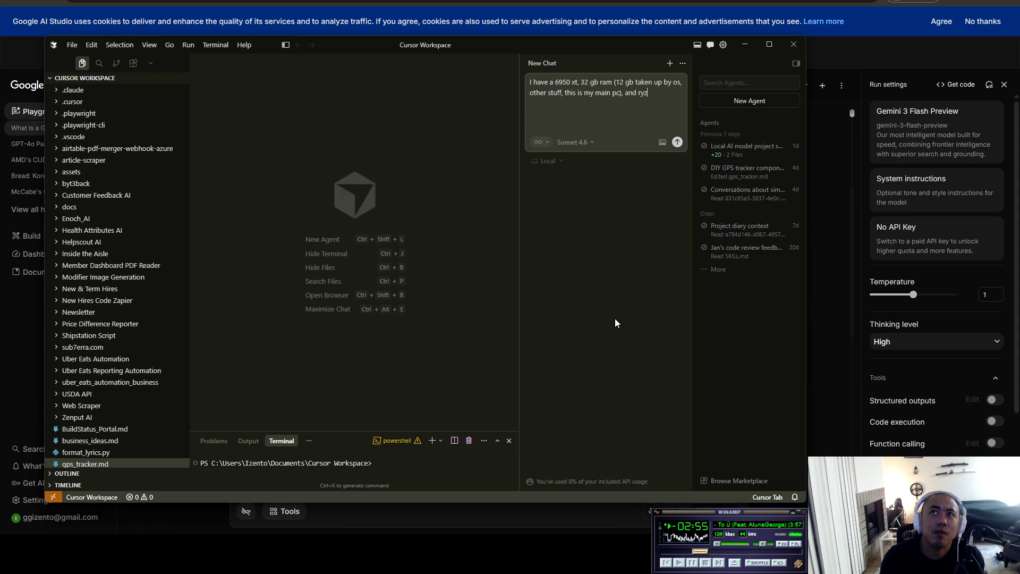
pyautogui.write('en 9')
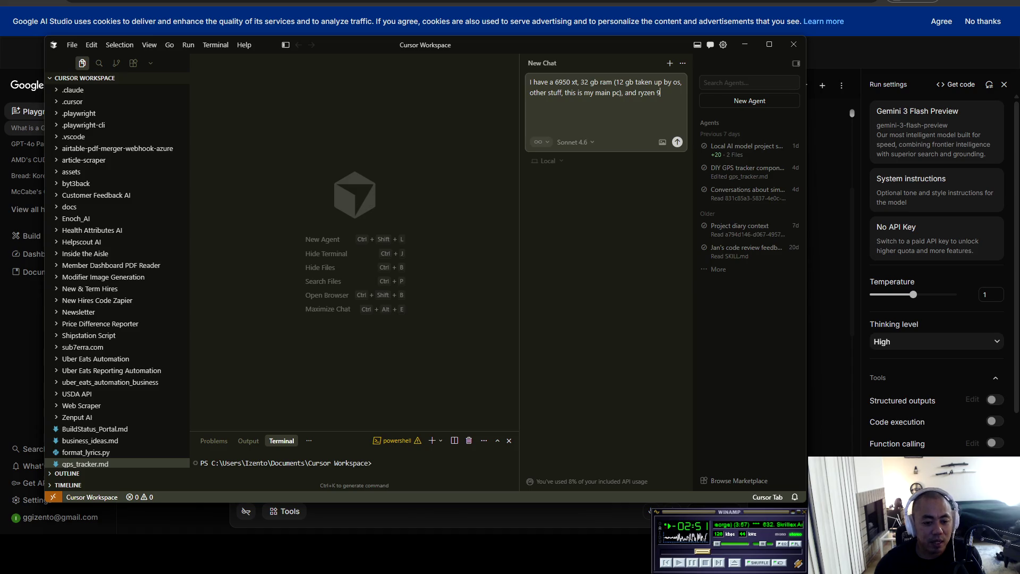
pyautogui.hotkey('alt', 'r')
pyautogui.hotkey('alt', 'r')
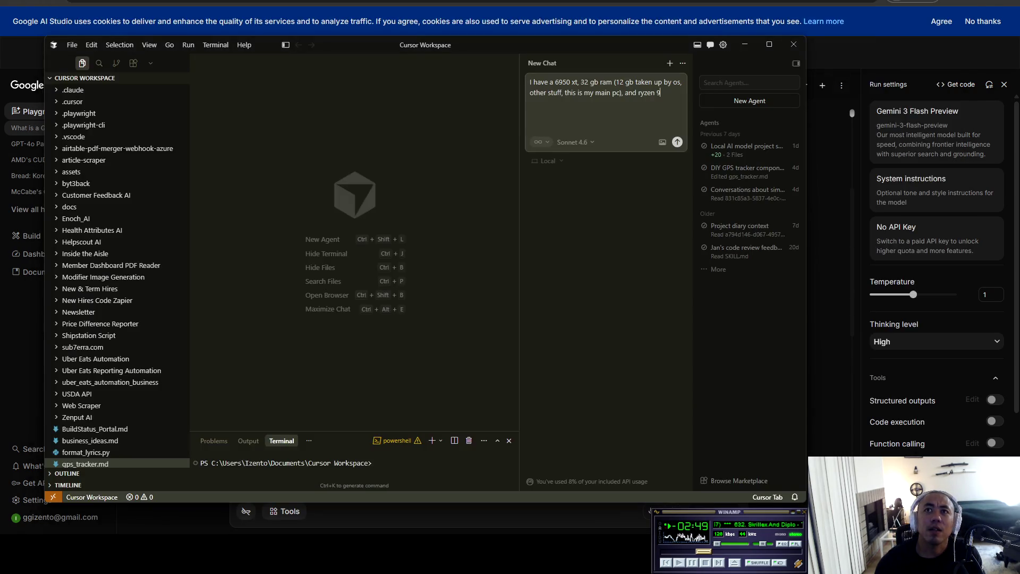
pyautogui.write(' 5900x')
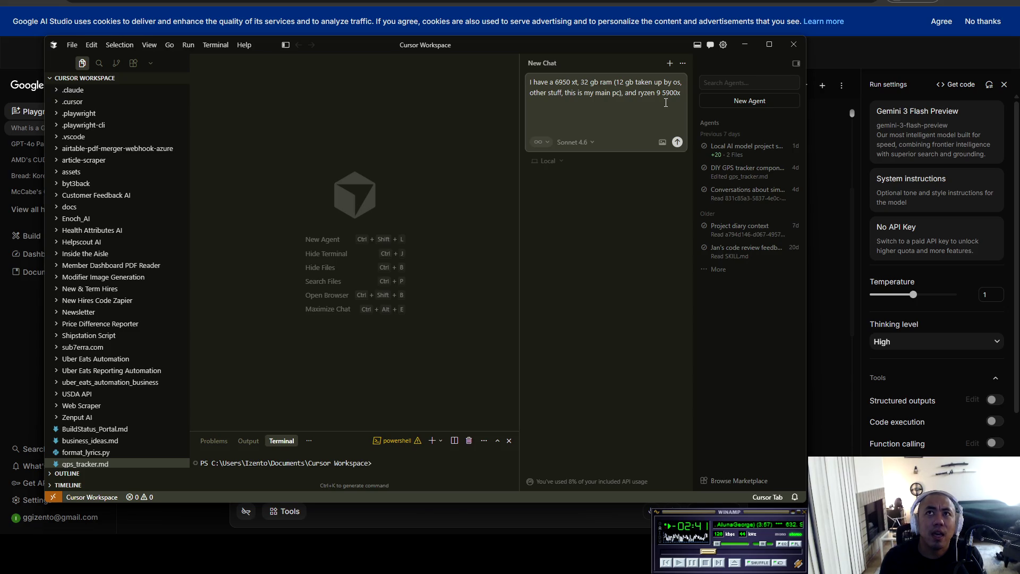
pyautogui.write('. I want')
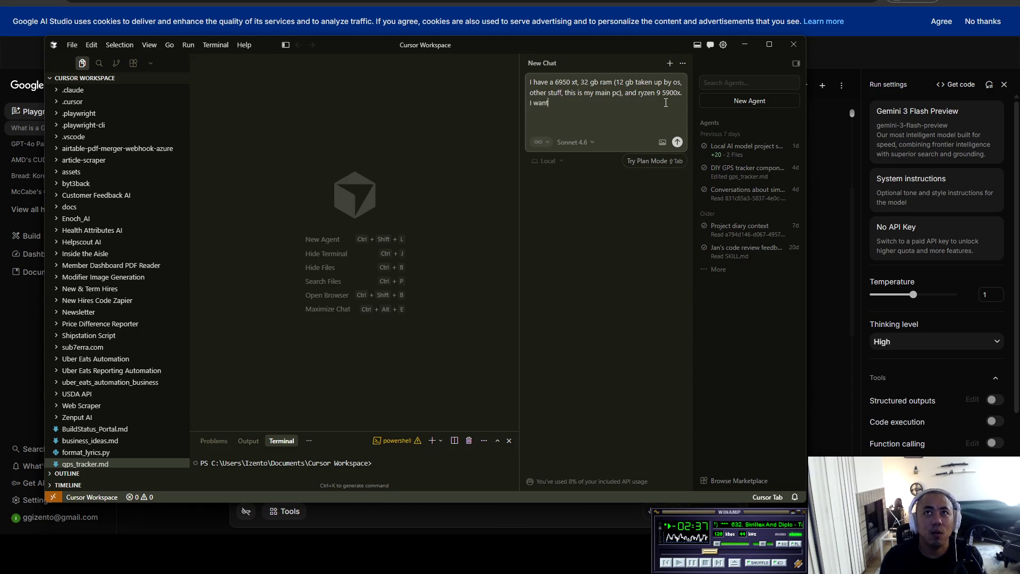
pyautogui.write(' to try and run a')
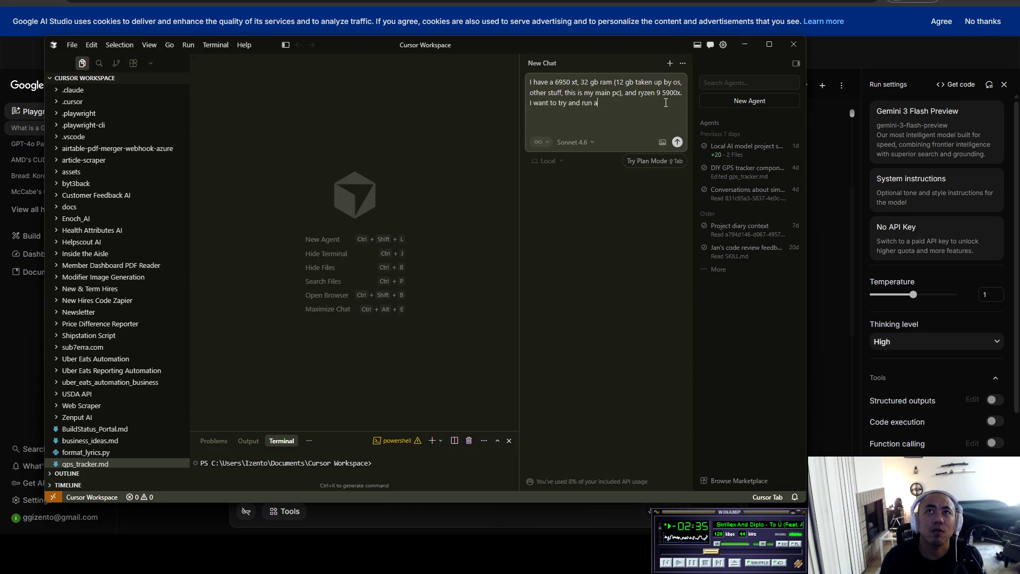
pyautogui.write(' local llm.')
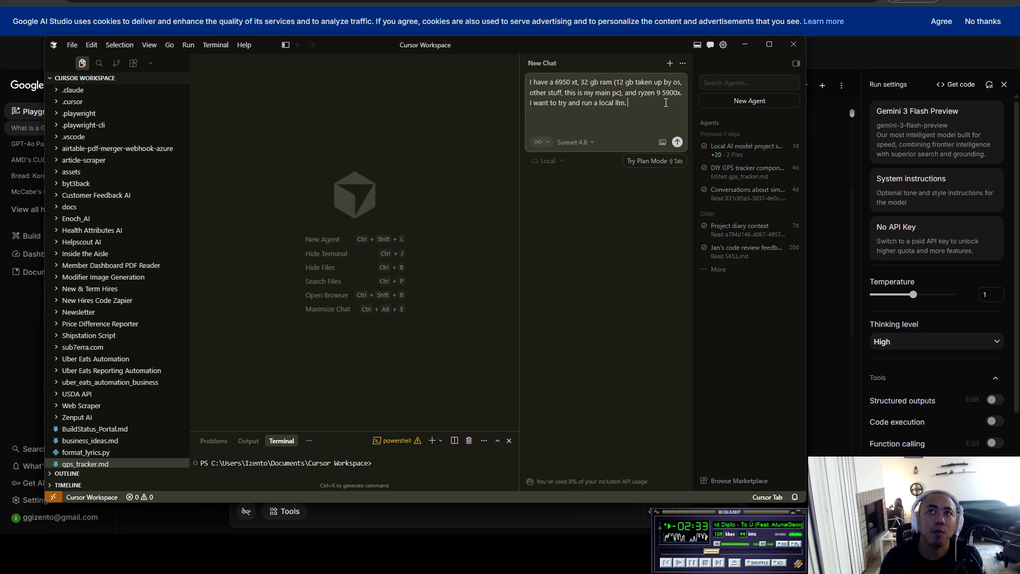
pyautogui.write('What are my options? GGUF righ')
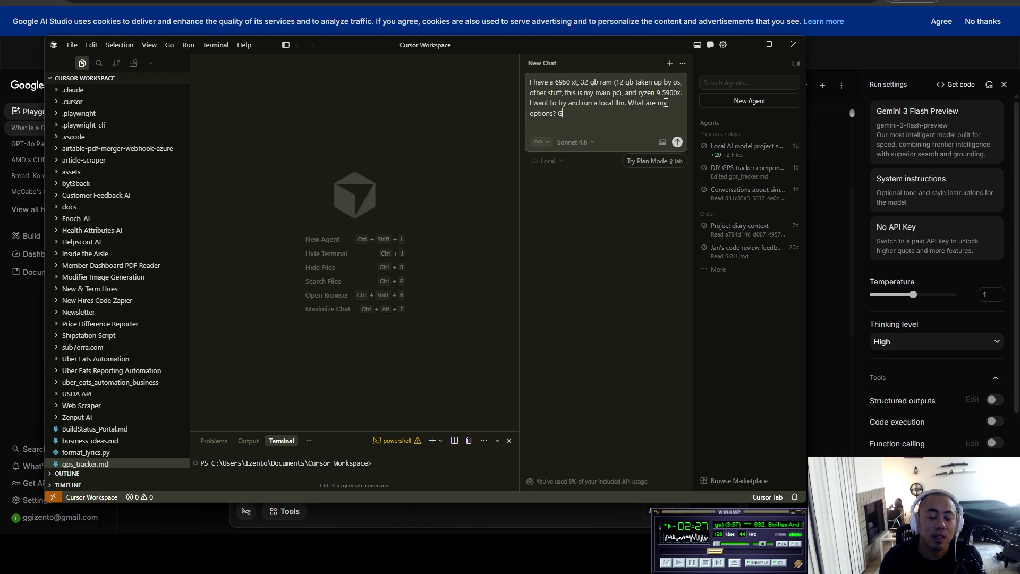
pyautogui.write('t?')
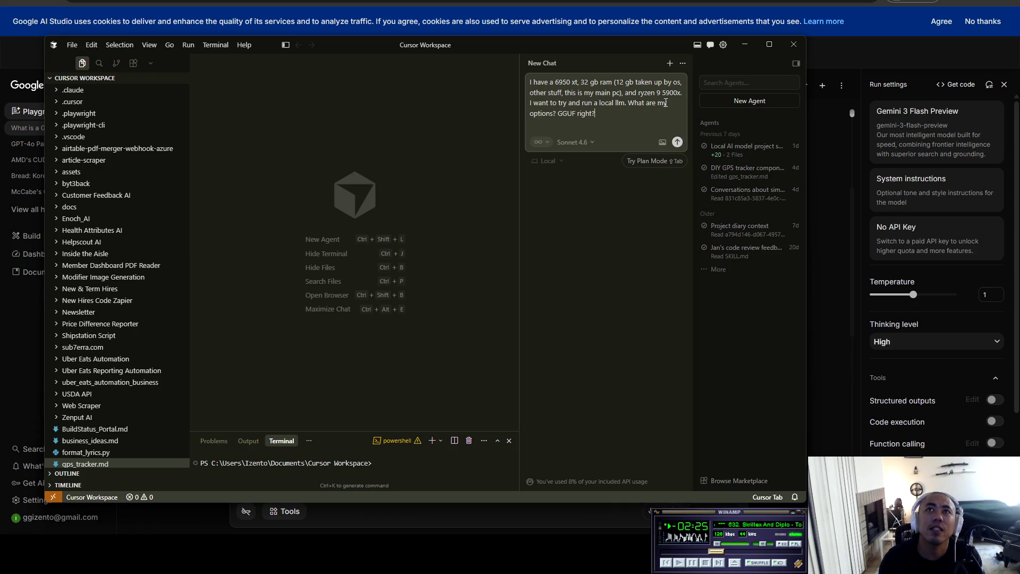
pyautogui.press('BackSpace')
pyautogui.write(' at a lower bit?')
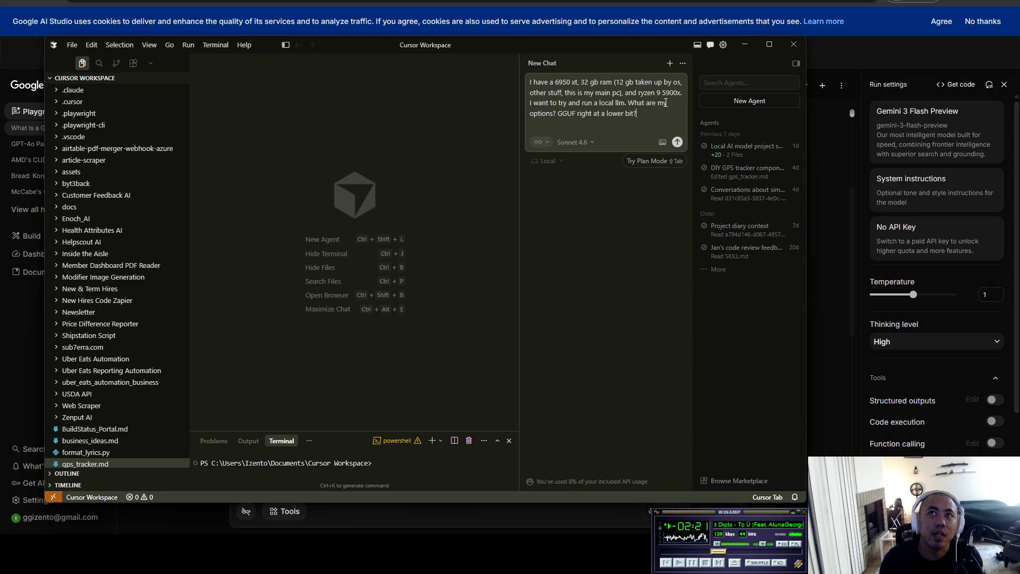
pyautogui.write(" I'm thinking Ki")
pyautogui.write('mi or ')
pyautogui.write('GLM or')
pyautogui.write(' llama. ')
pyautogui.write('What are your th')
pyautogui.write('oughts?')
pyautogui.press('Return')
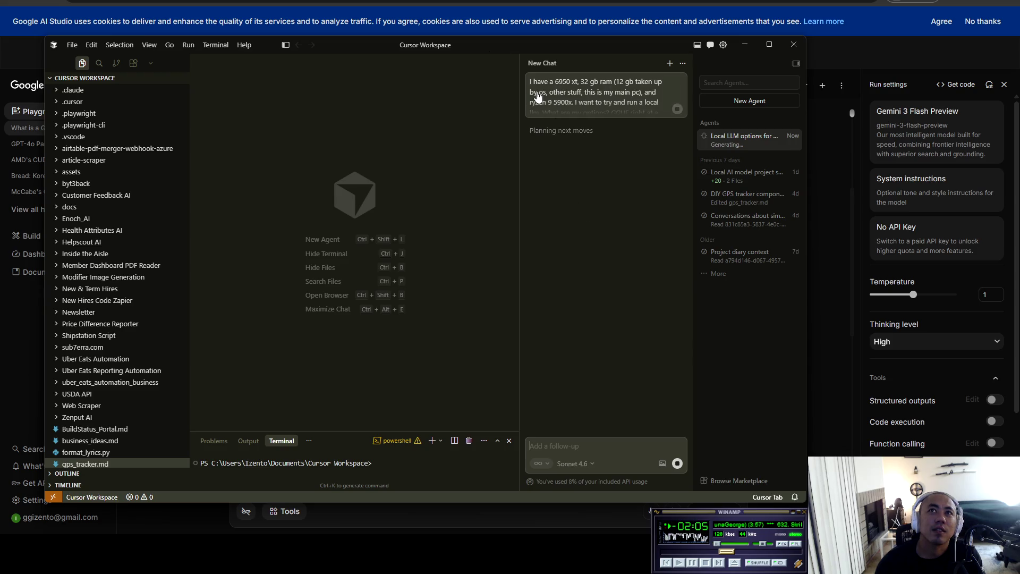
# - Maximize the Cursor window while the agent writes its VRAM-fit table and model recommendations
pyautogui.doubleClick(498, 46)
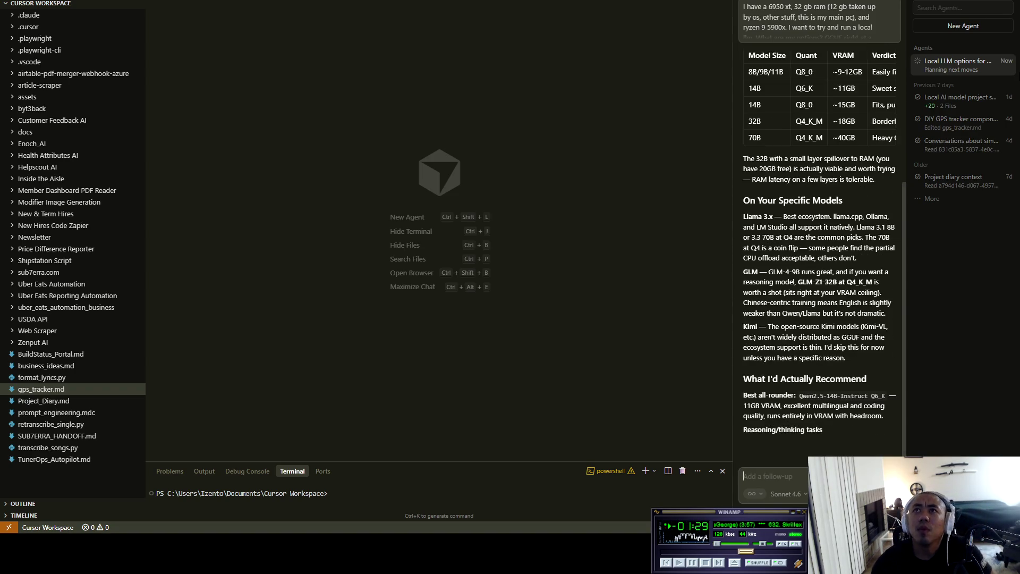
# - Scroll up to the start of the agent's answer covering ROCm, Ollama, LM Studio and llama.cpp
pyautogui.scroll(10, 821, 276)
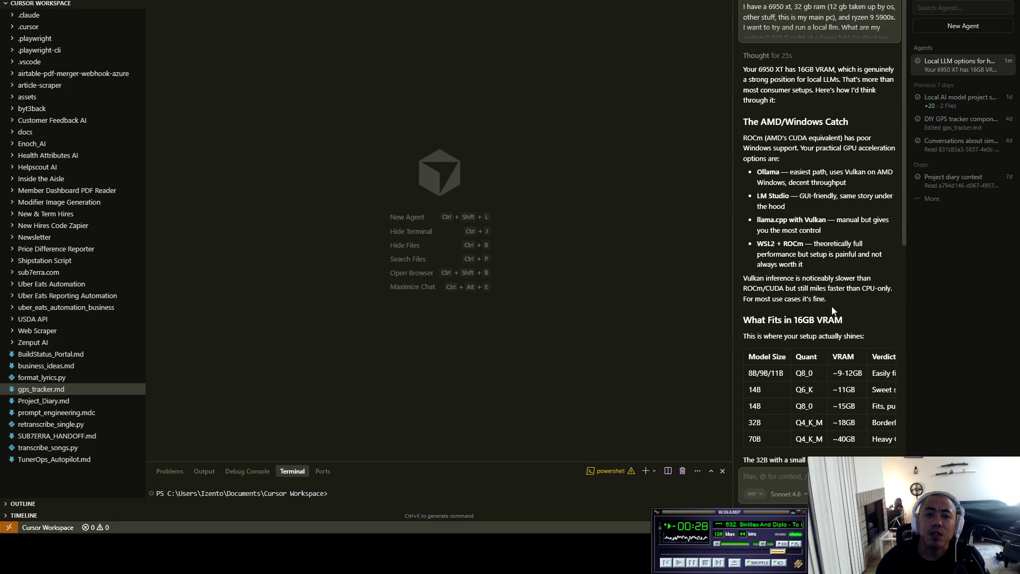
pyautogui.scroll(-2, 826, 322)
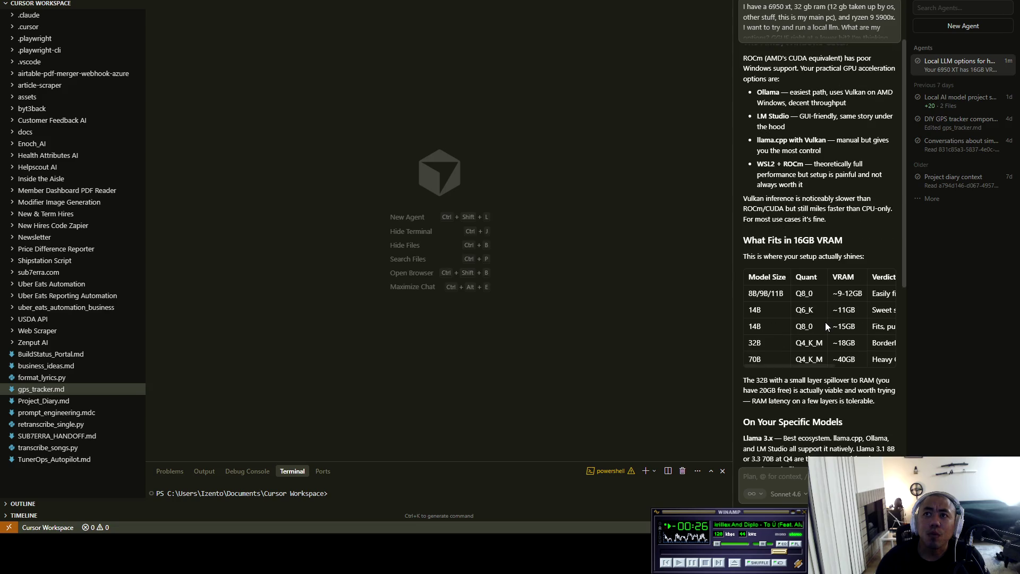
pyautogui.scroll(-1, 827, 317)
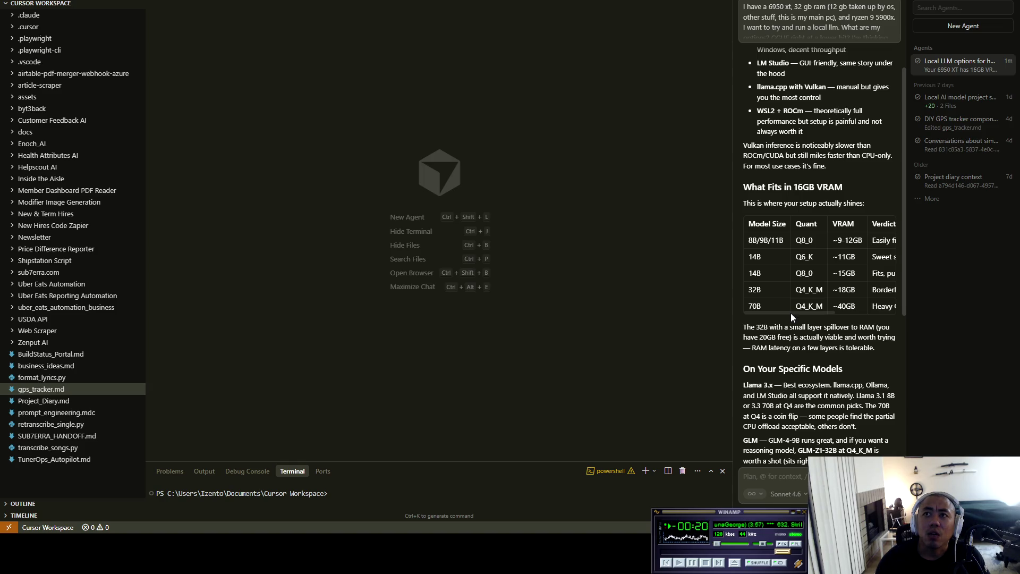
pyautogui.moveTo(790, 313)
pyautogui.mouseDown()
pyautogui.moveTo(827, 311)
pyautogui.moveTo(775, 314)
pyautogui.moveTo(853, 312)
pyautogui.moveTo(783, 315)
pyautogui.mouseUp()
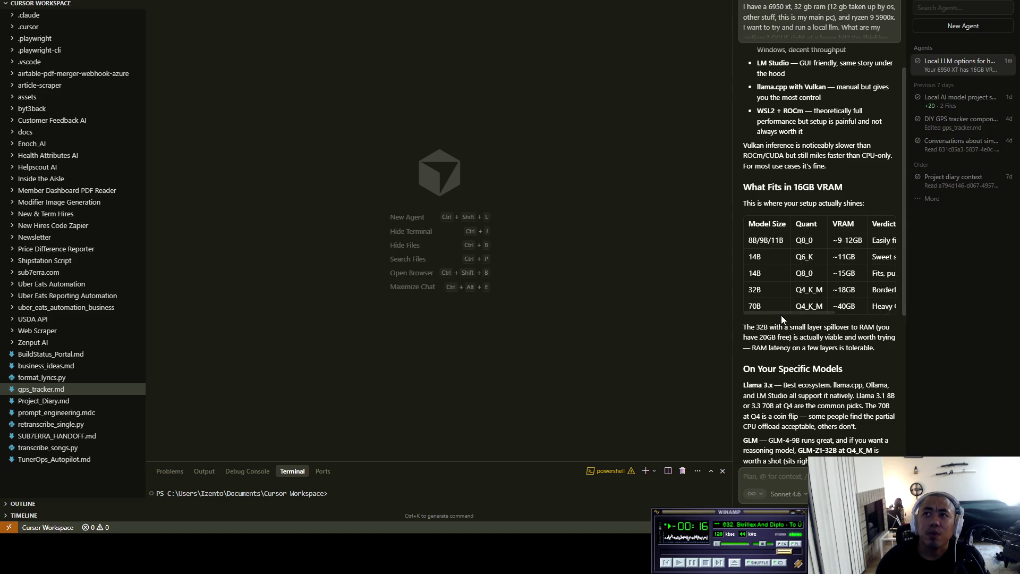
pyautogui.moveTo(833, 241); pyautogui.dragTo(863, 243)
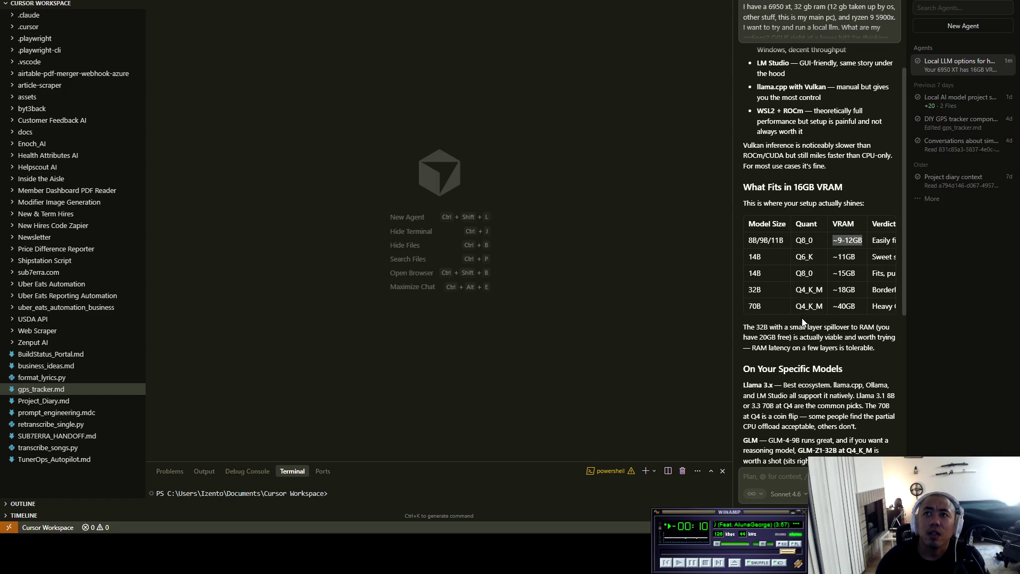
pyautogui.moveTo(748, 242); pyautogui.dragTo(787, 241)
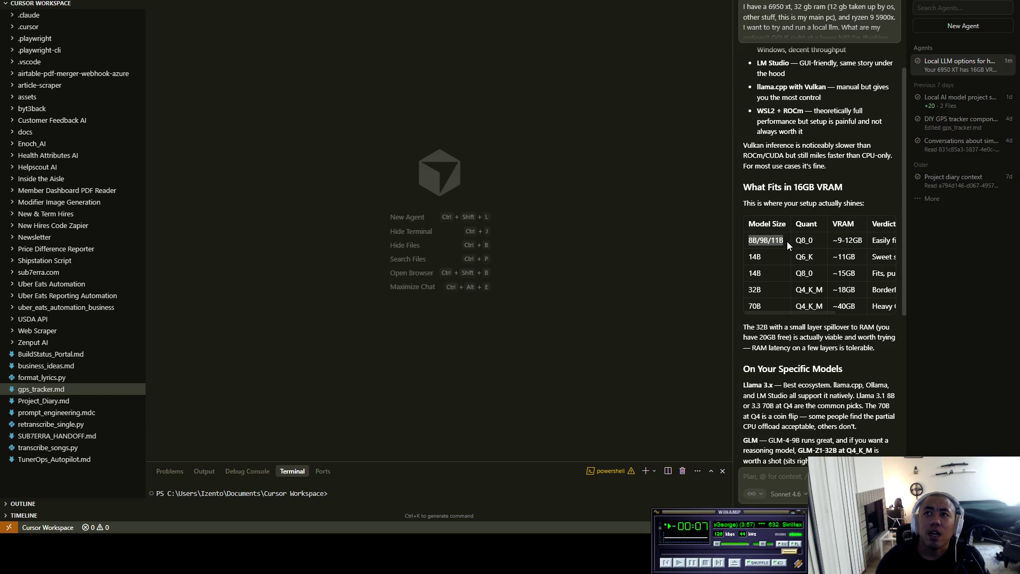
pyautogui.click(837, 337)
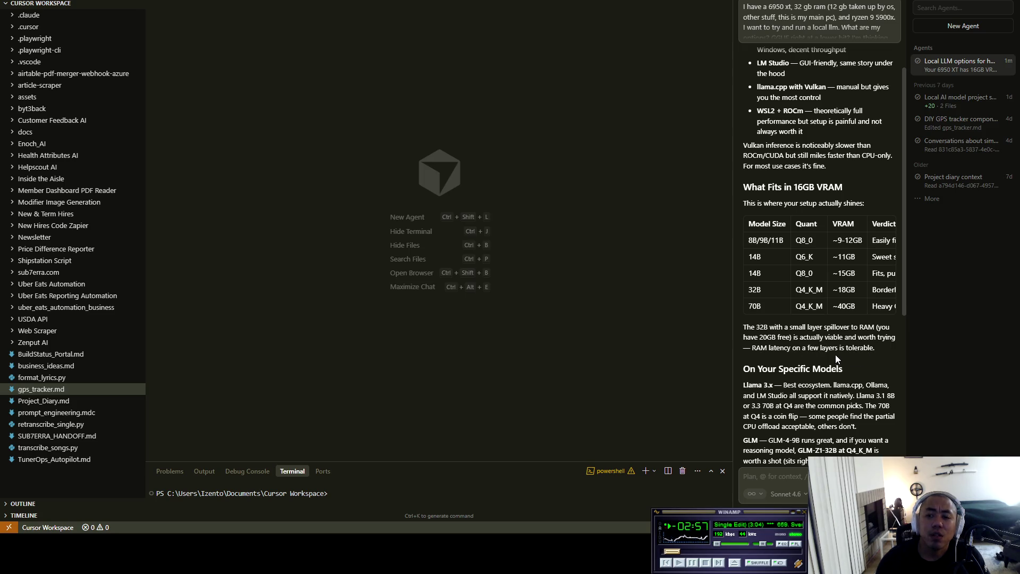
pyautogui.scroll(-2, 837, 355)
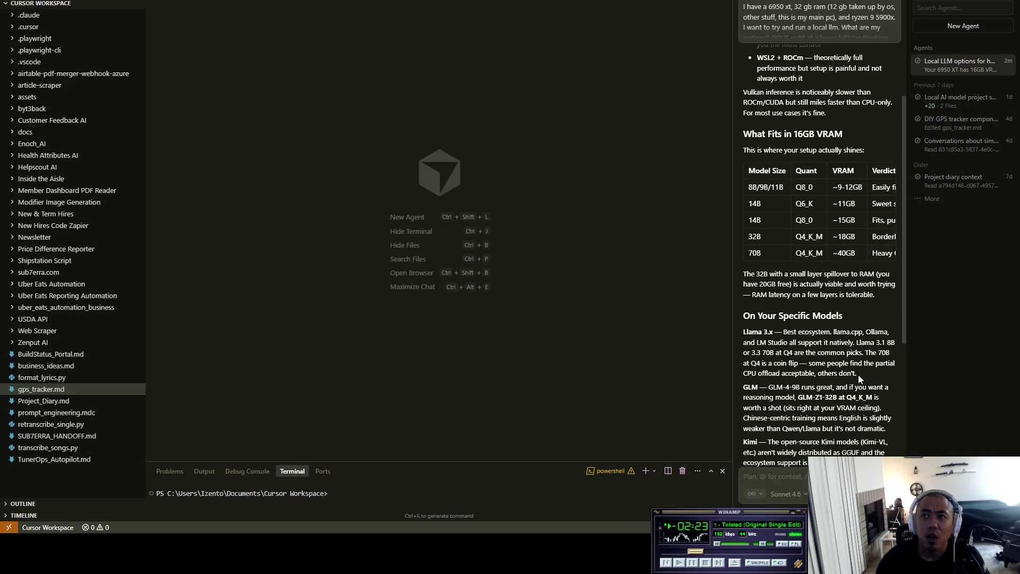
pyautogui.scroll(-2, 859, 374)
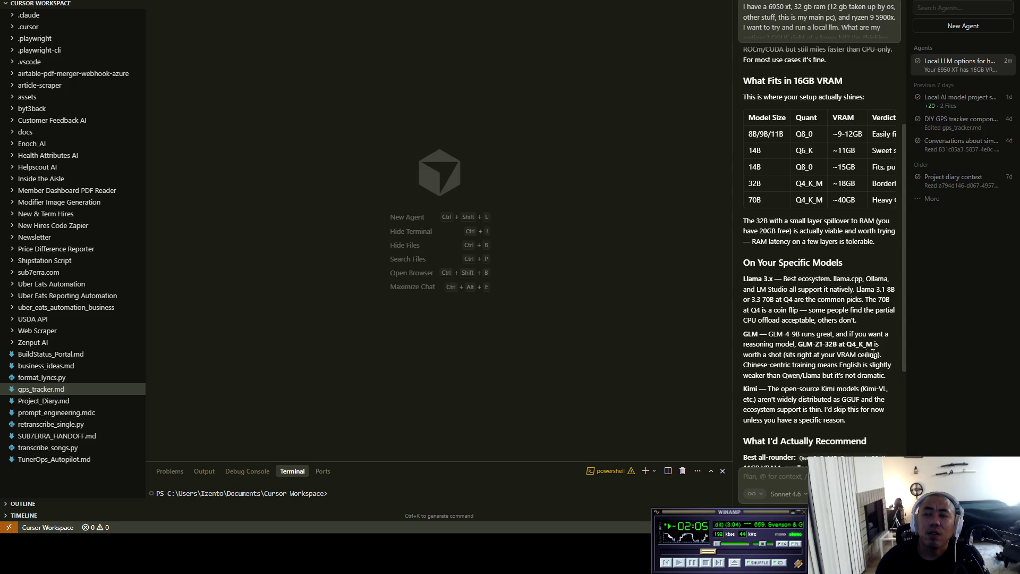
pyautogui.scroll(-1, 839, 369)
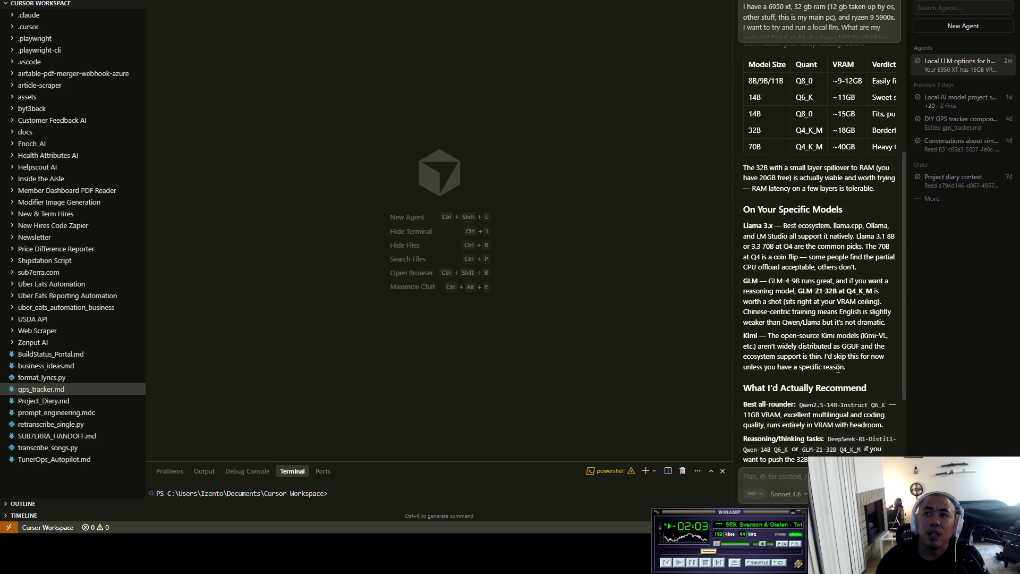
pyautogui.scroll(-1, 873, 368)
pyautogui.scroll(-1, 879, 345)
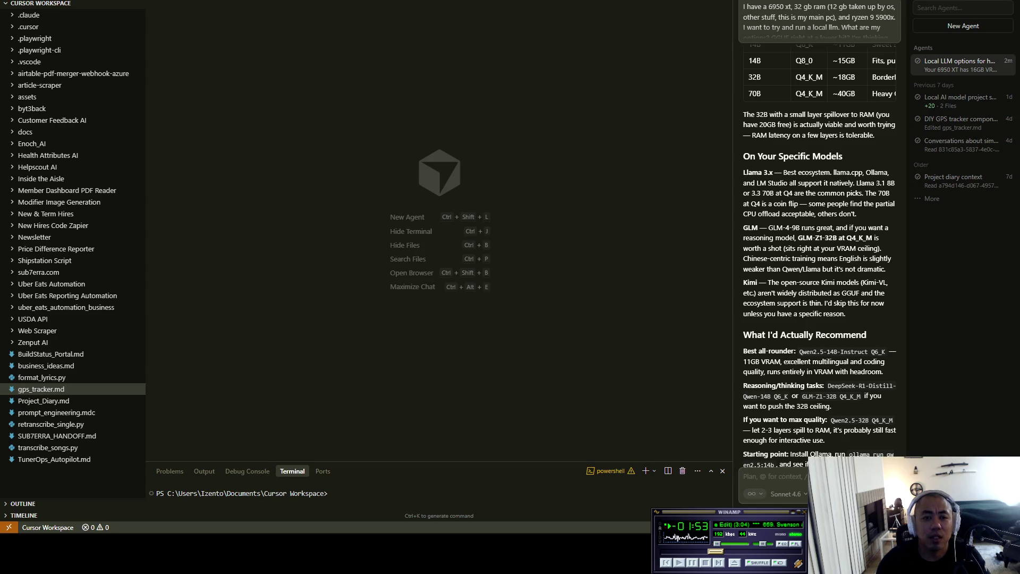
# - Tell the agent some VRAM must stay free because the model runs on the main PC
pyautogui.write('But I need some vram')
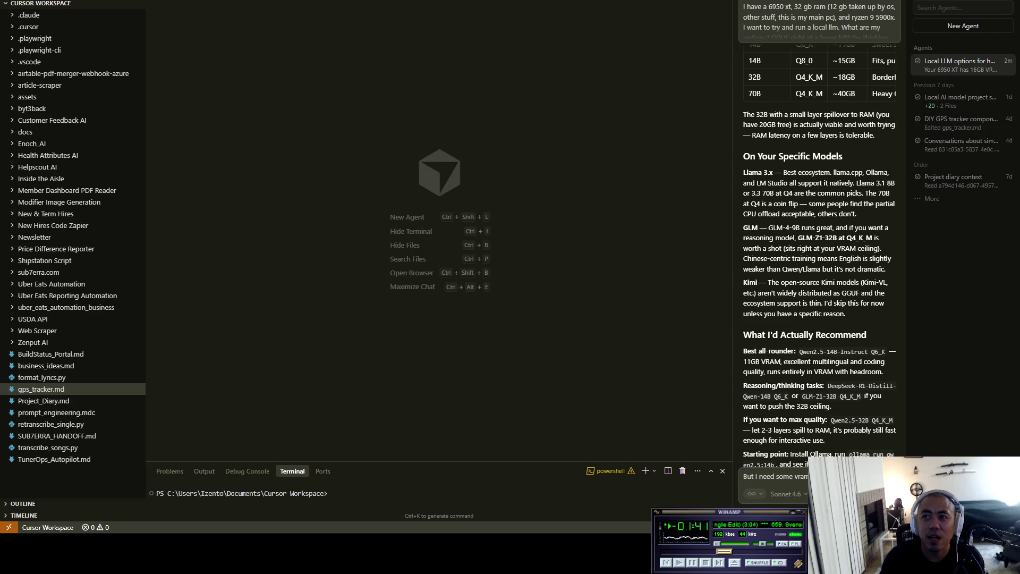
pyautogui.write('would be currently or')
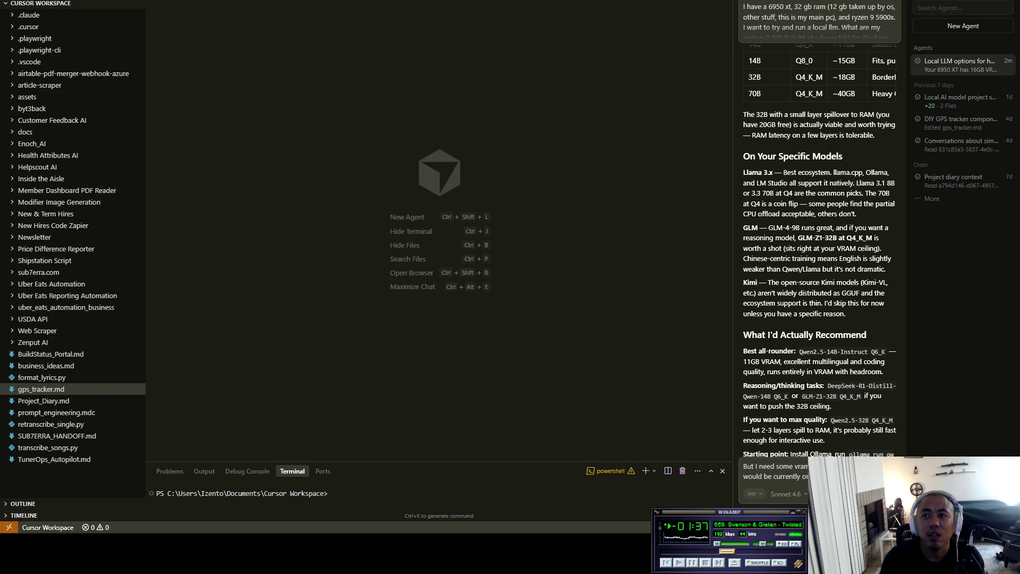
pyautogui.write(' standalone')
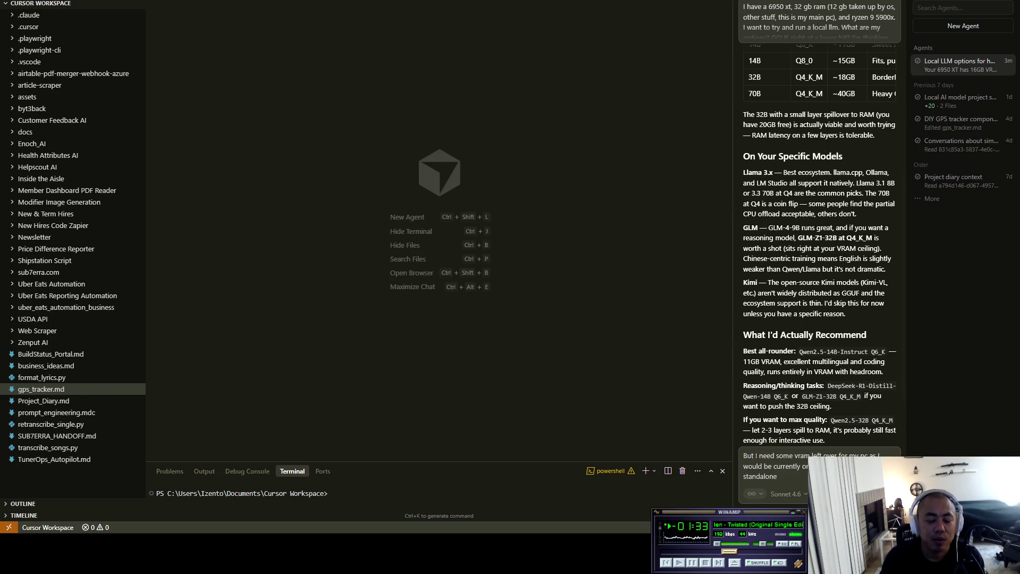
pyautogui.write(' pc')
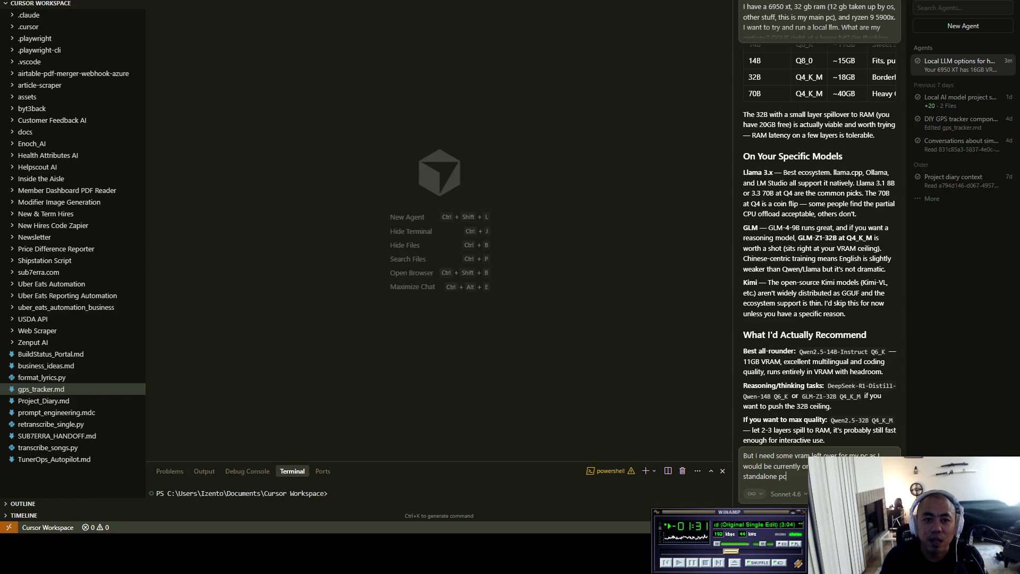
pyautogui.write('. So tha ')
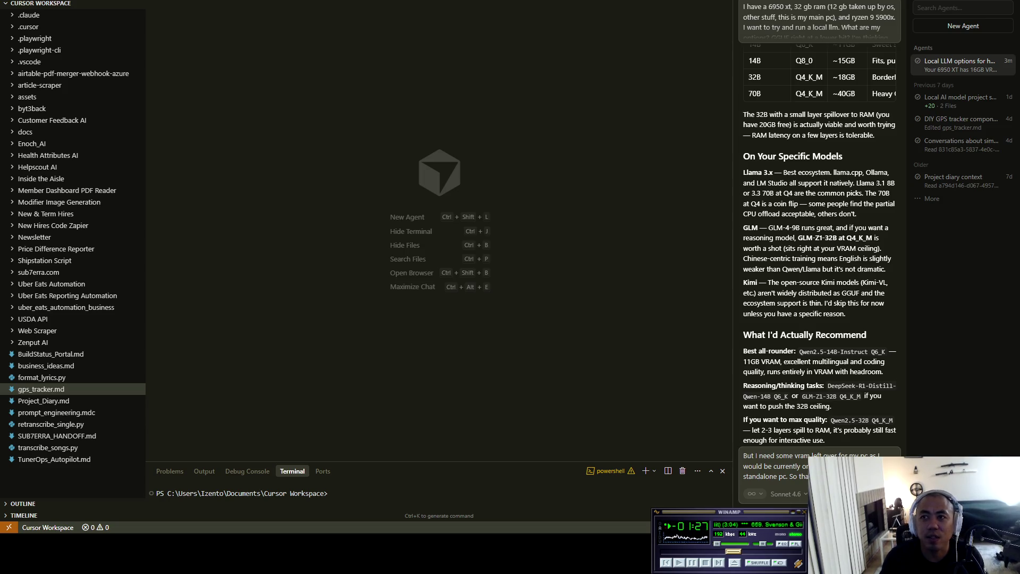
pyautogui.write('because I need')
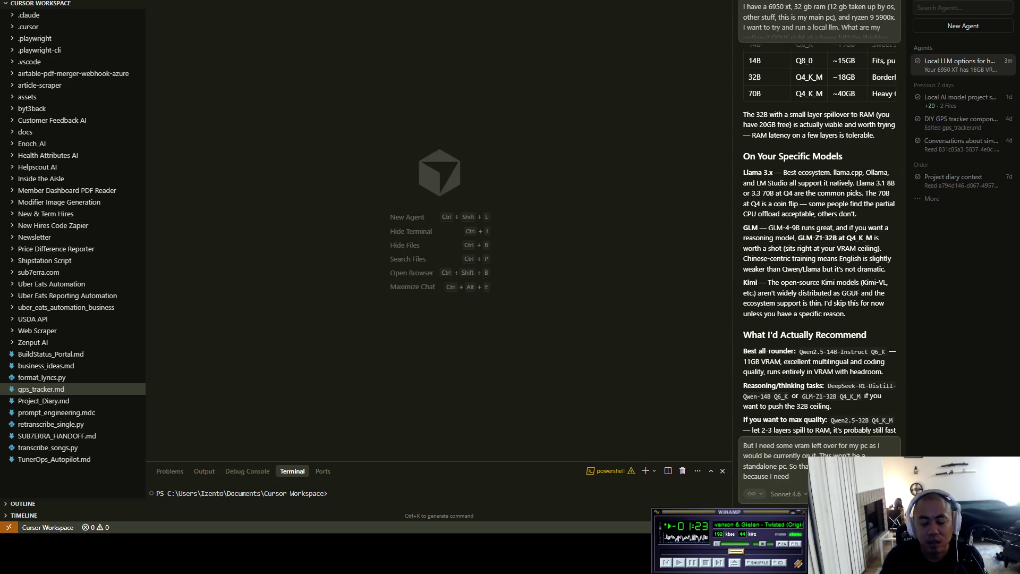
pyautogui.write(' resou')
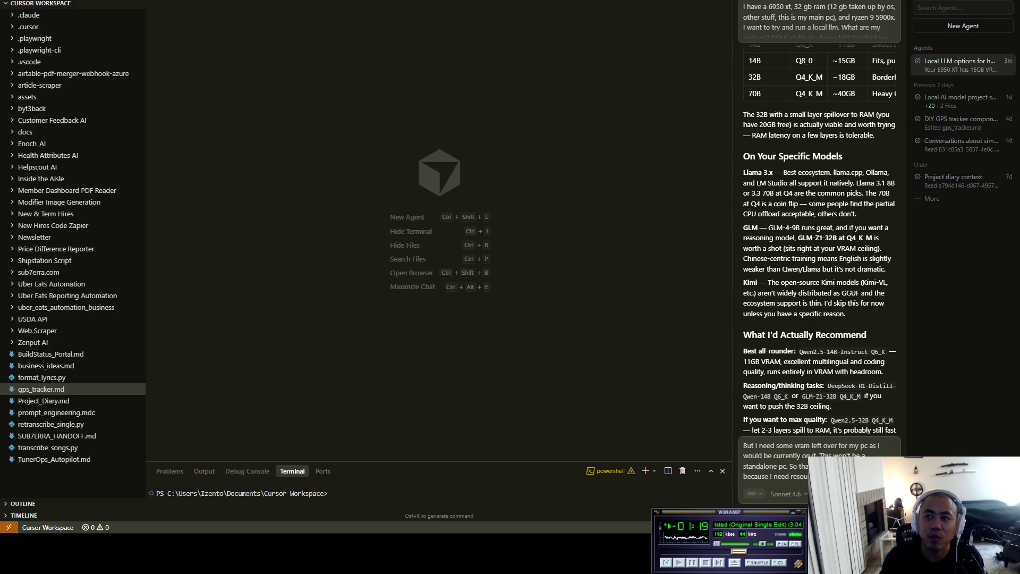
pyautogui.press('Return')
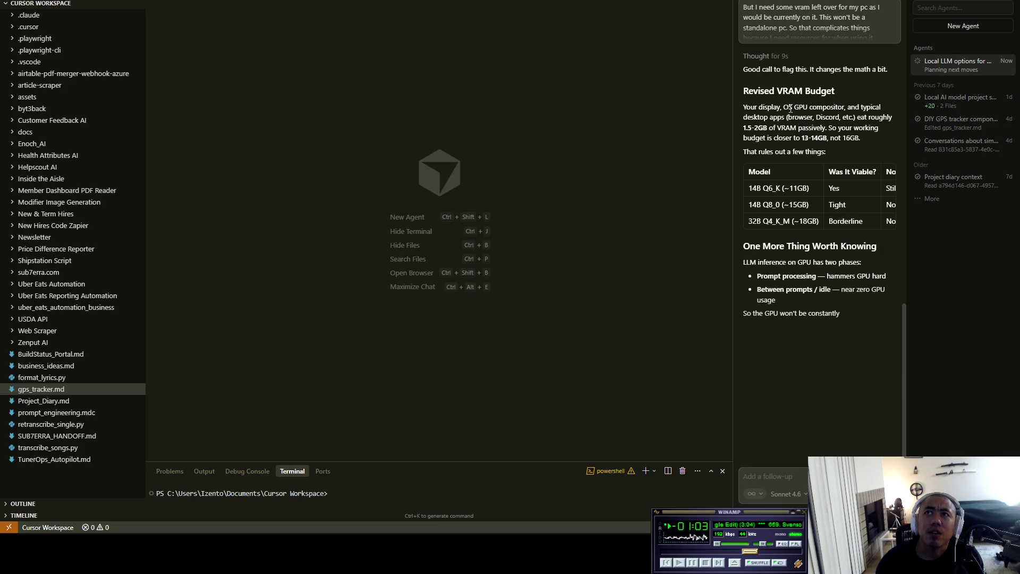
# - Review the agent's Revised VRAM Budget reply, briefly checking specs in AMD Adrenalin
pyautogui.scroll(1, 819, 159)
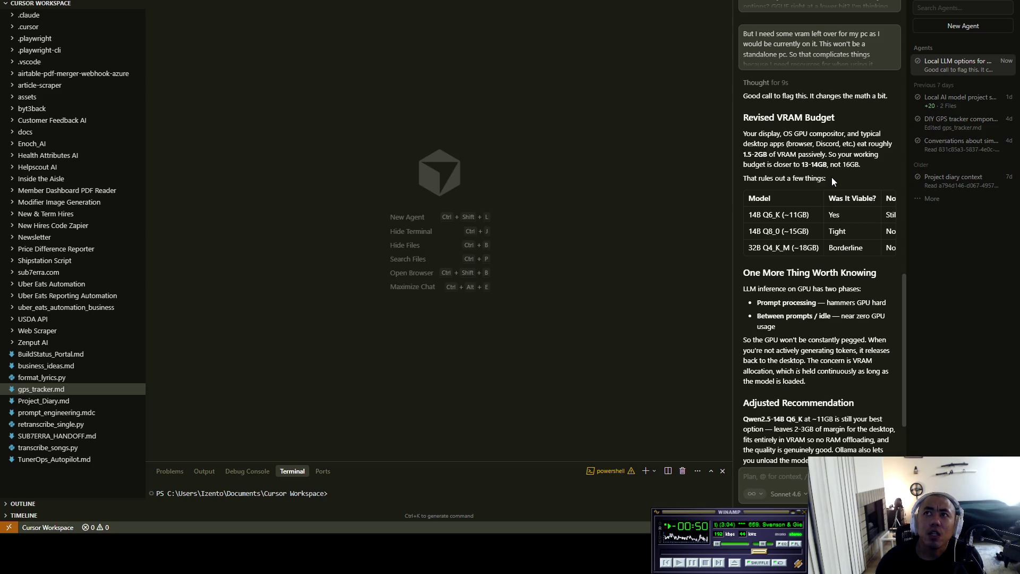
pyautogui.hotkey('alt', 'r')
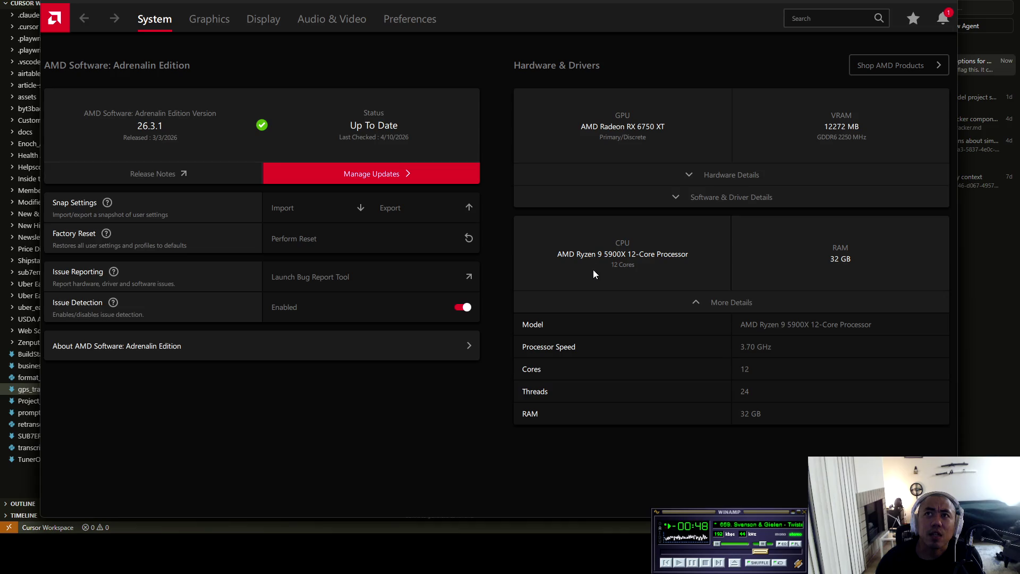
pyautogui.hotkey('alt', 'r')
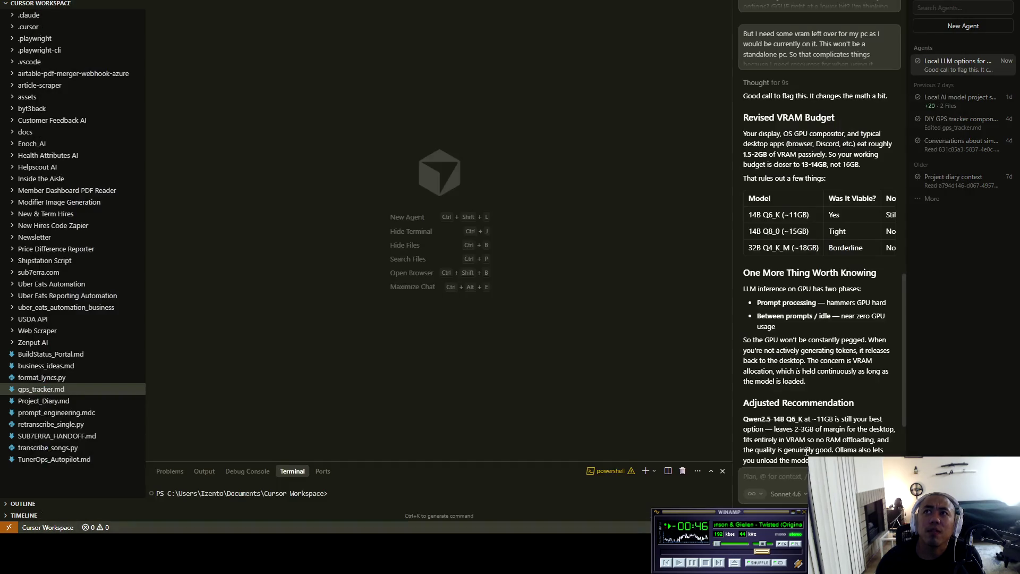
# - Send 'Bro I have 12 gb vram.' to the agent and check the GPU in AMD Adrenalin
pyautogui.click(798, 476)
pyautogui.write('Bro I have 12 vram')
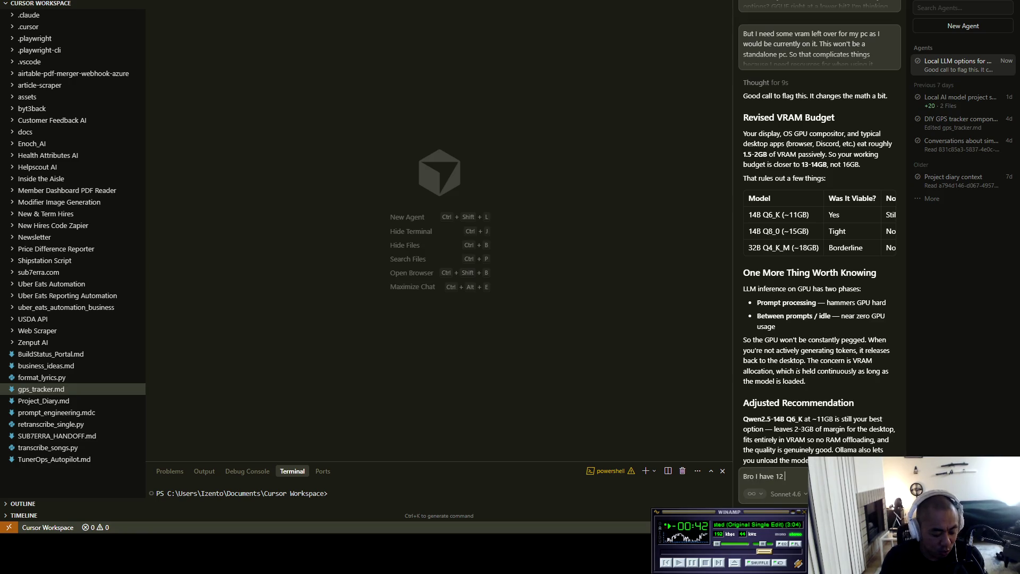
pyautogui.press('BackSpace')
pyautogui.press('BackSpace')
pyautogui.press('BackSpace')
pyautogui.write('gb vram.')
pyautogui.press('Return')
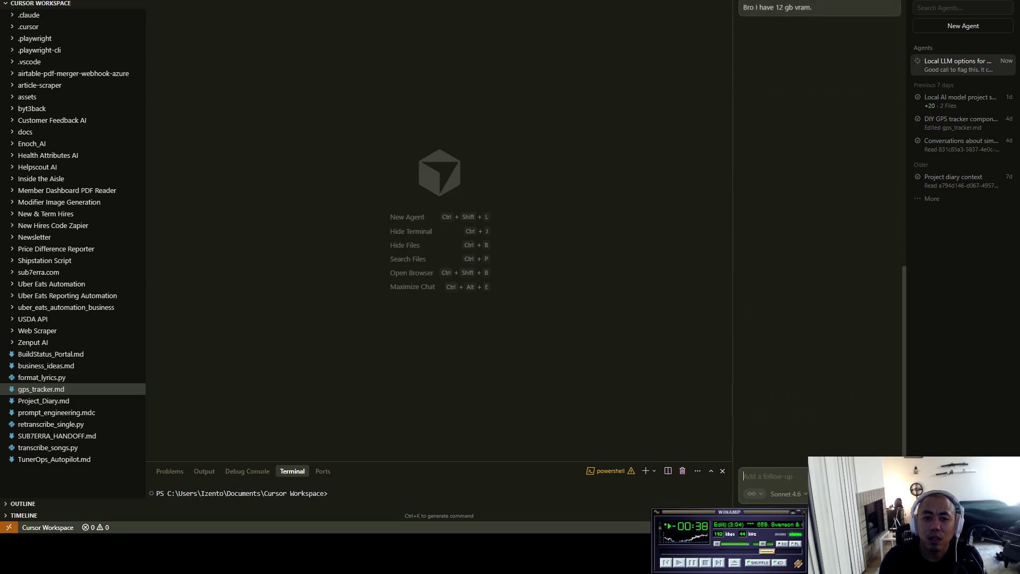
pyautogui.scroll(4, 849, 263)
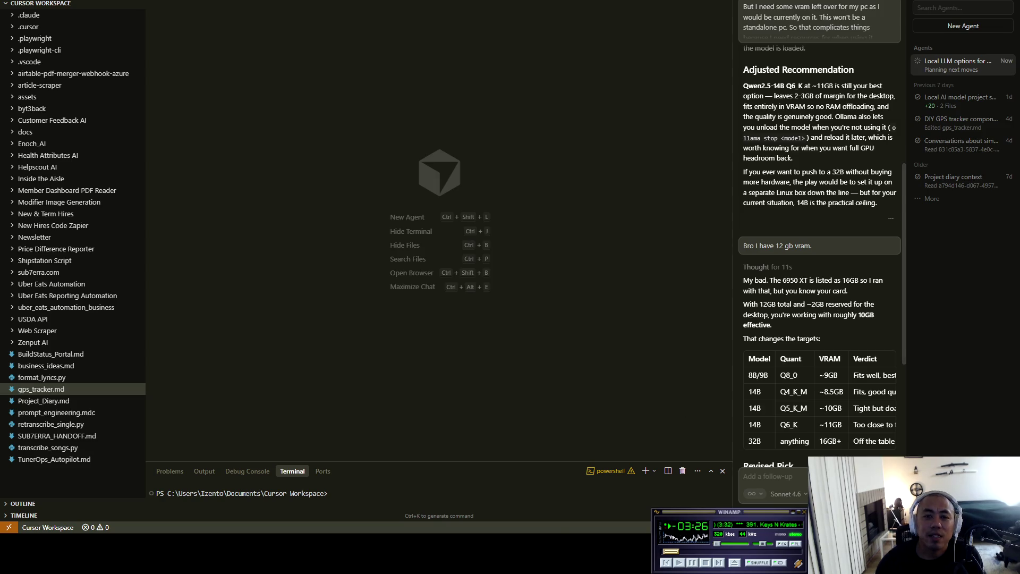
pyautogui.hotkey('alt', 'r')
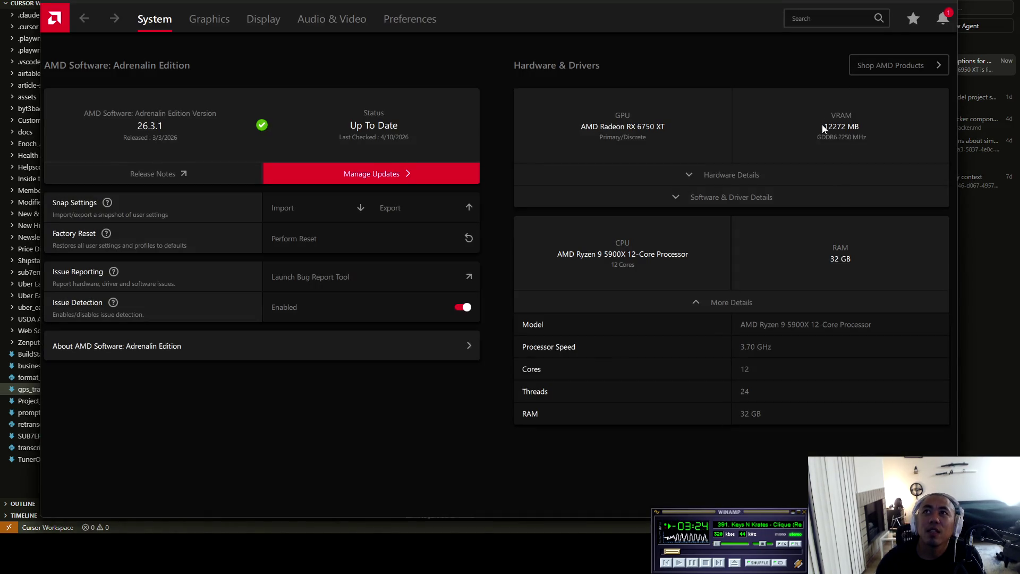
pyautogui.rightClick(776, 154)
pyautogui.click(689, 176)
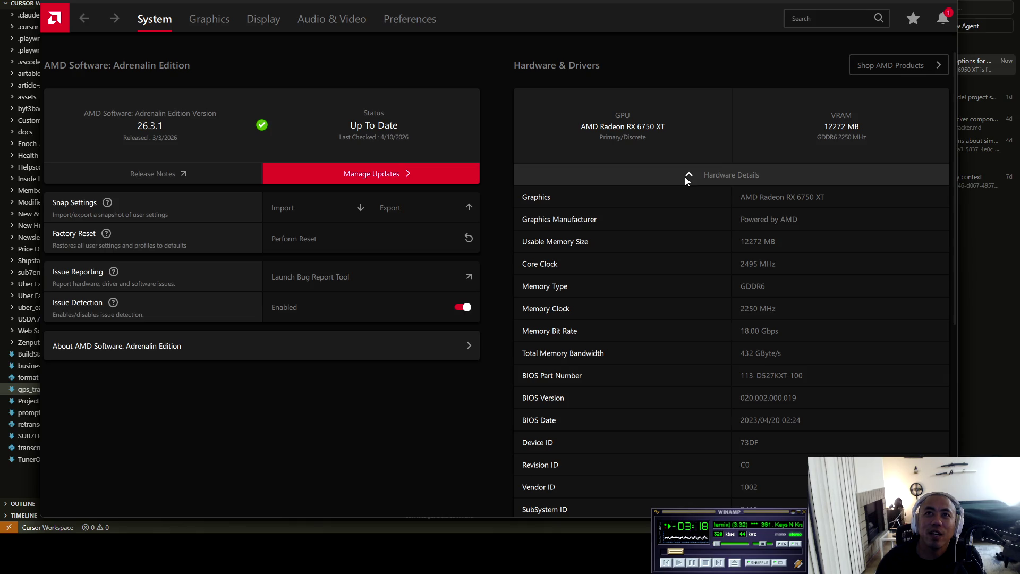
pyautogui.click(685, 178)
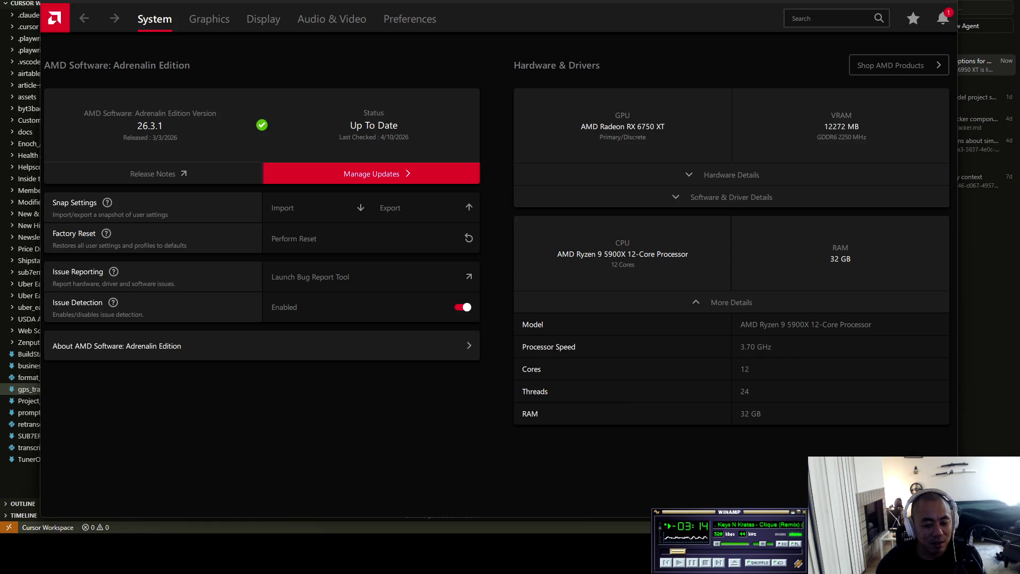
pyautogui.hotkey('alt', 'Tab')
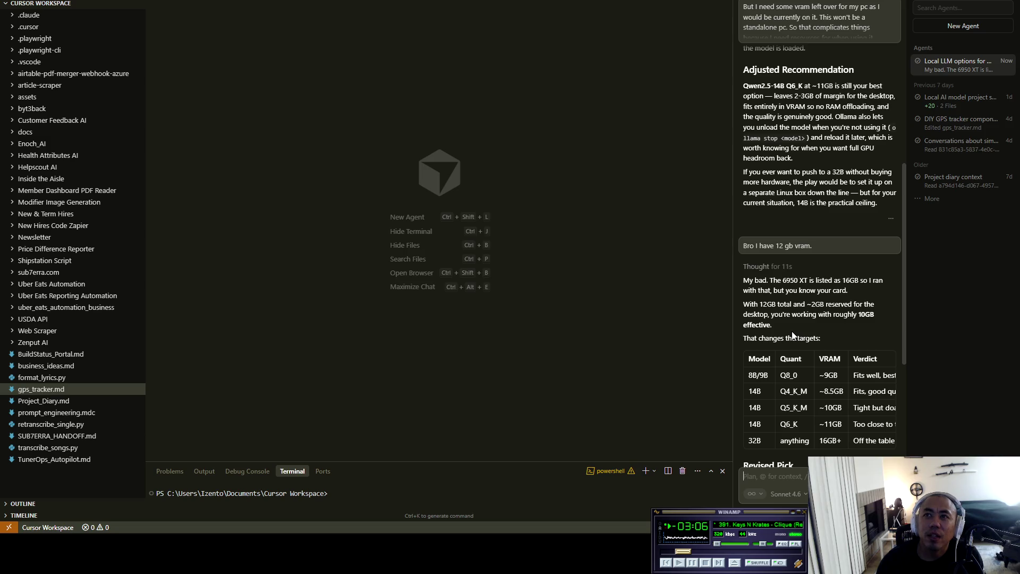
# - Highlight the Q8_0 quant and the revised Qwen2.5-14B Q4_K_M pick in the chat's VRAM table
pyautogui.scroll(-2, 845, 320)
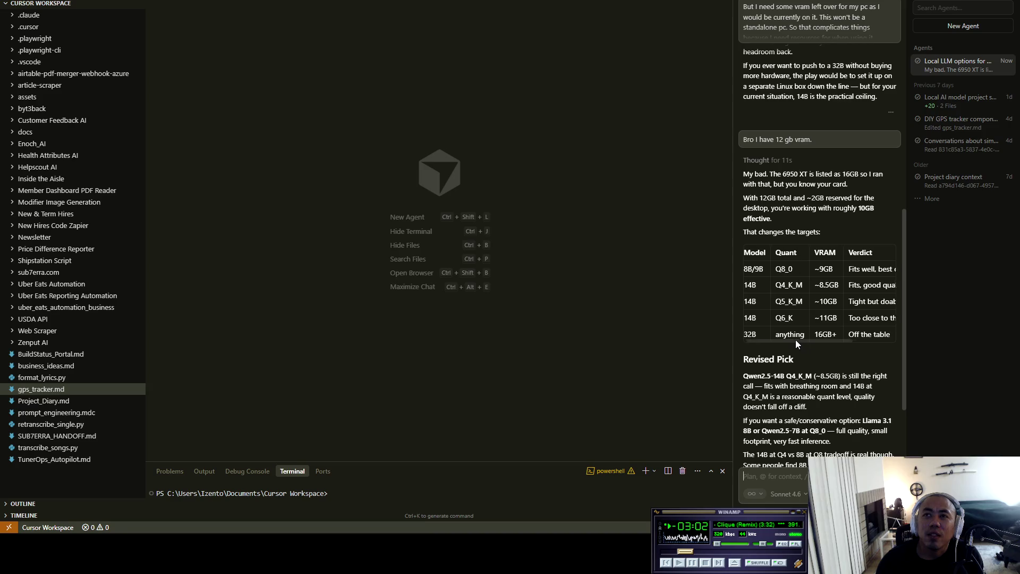
pyautogui.moveTo(783, 339)
pyautogui.mouseDown()
pyautogui.moveTo(879, 337)
pyautogui.moveTo(764, 334)
pyautogui.moveTo(864, 347)
pyautogui.mouseUp()
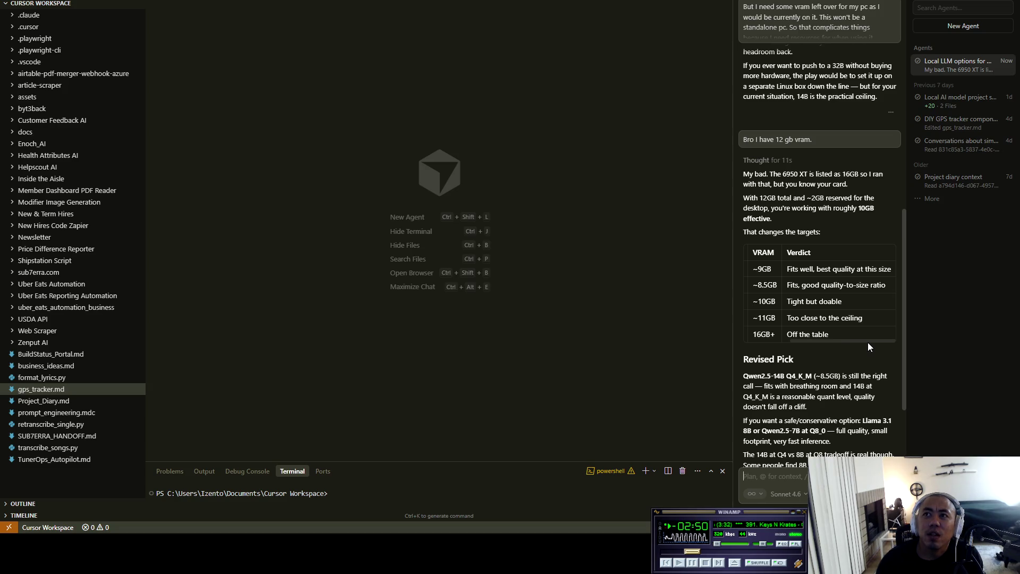
pyautogui.moveTo(869, 343); pyautogui.dragTo(776, 338)
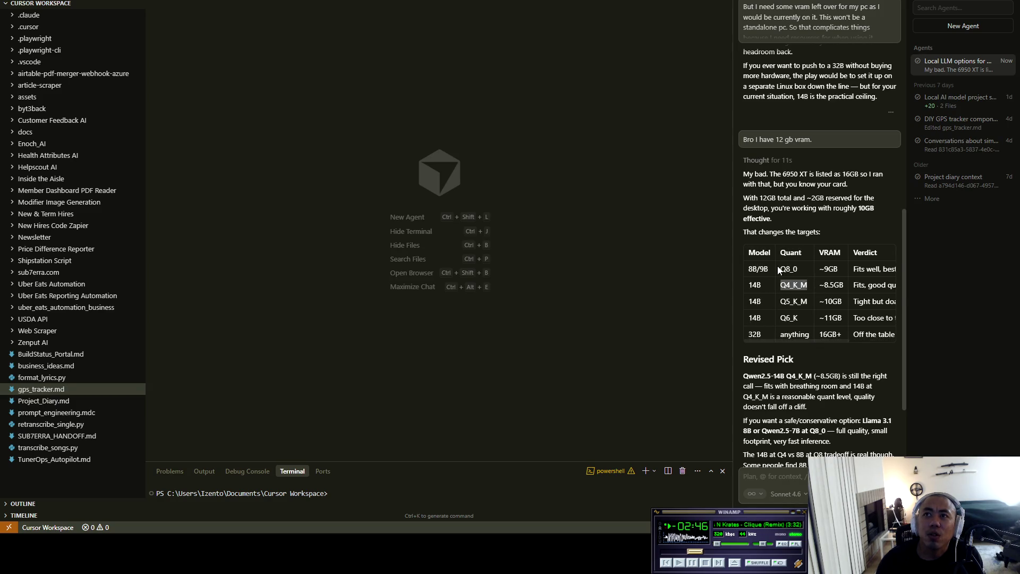
pyautogui.moveTo(780, 269); pyautogui.dragTo(823, 273)
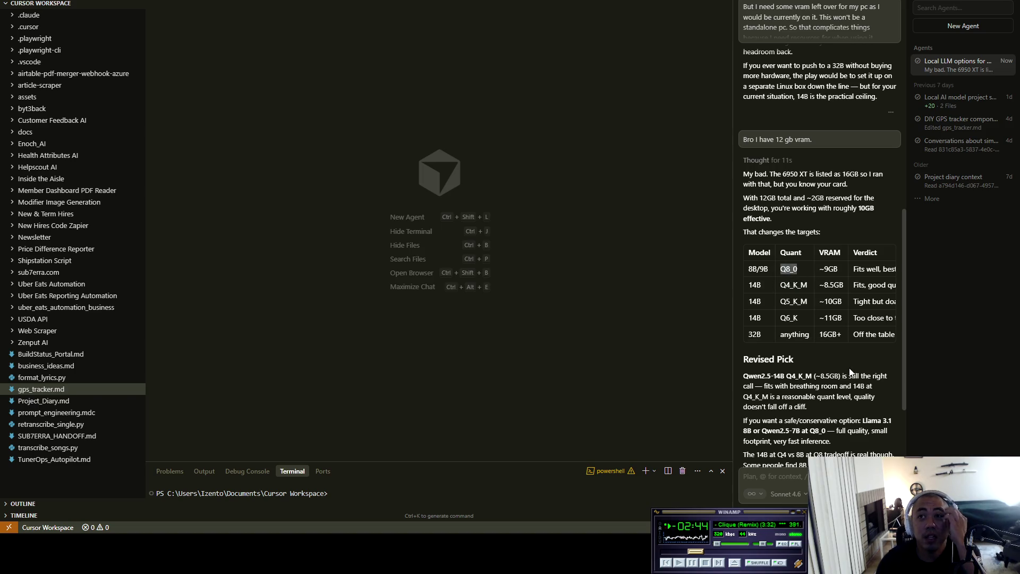
pyautogui.scroll(-1, 860, 362)
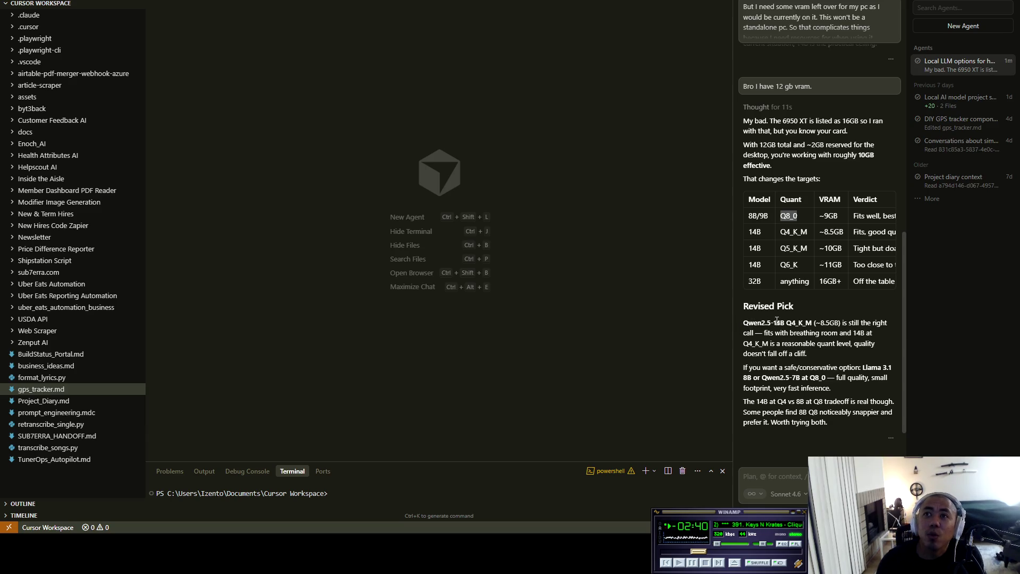
pyautogui.moveTo(745, 323); pyautogui.dragTo(812, 318)
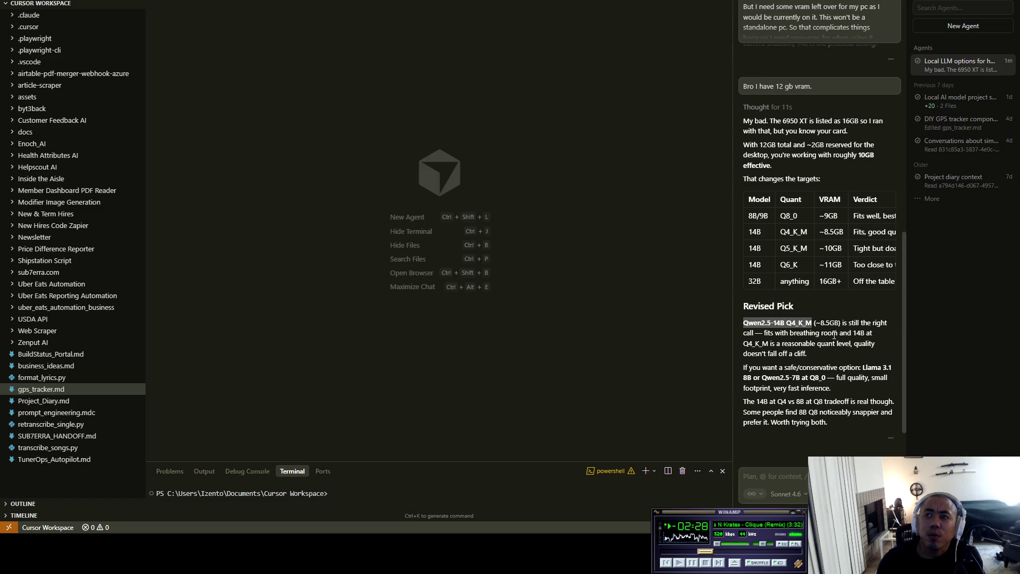
pyautogui.doubleClick(855, 333)
pyautogui.moveTo(739, 341)
pyautogui.mouseDown()
pyautogui.moveTo(883, 346)
pyautogui.moveTo(754, 353)
pyautogui.moveTo(812, 357)
pyautogui.moveTo(755, 367)
pyautogui.moveTo(890, 366)
pyautogui.moveTo(746, 379)
pyautogui.moveTo(820, 376)
pyautogui.mouseUp()
pyautogui.click(819, 376)
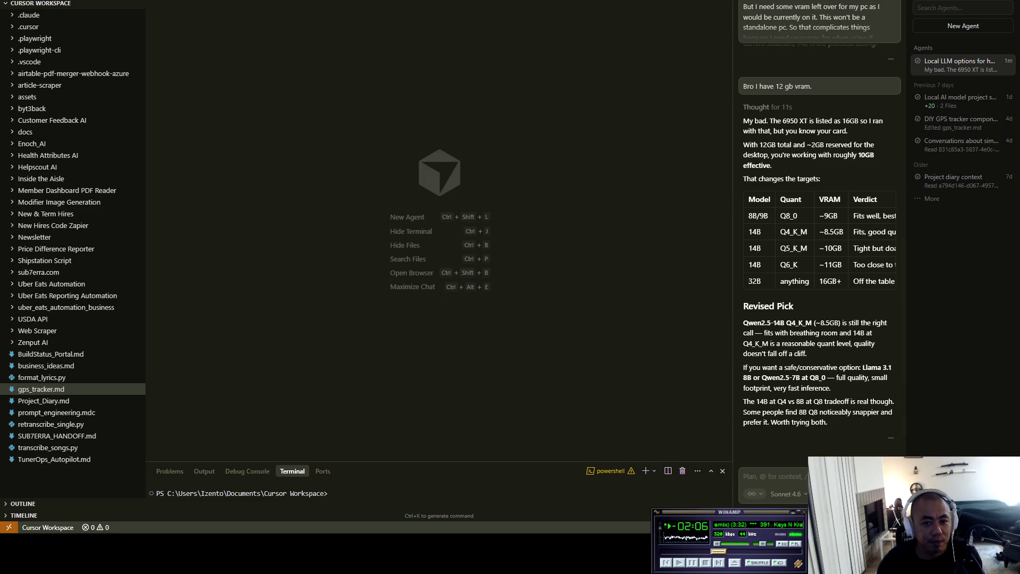
# - Switch to the browser and move past Hugging Face to the Artificial Analysis leaderboard tab
pyautogui.hotkey('alt', 'Tab')
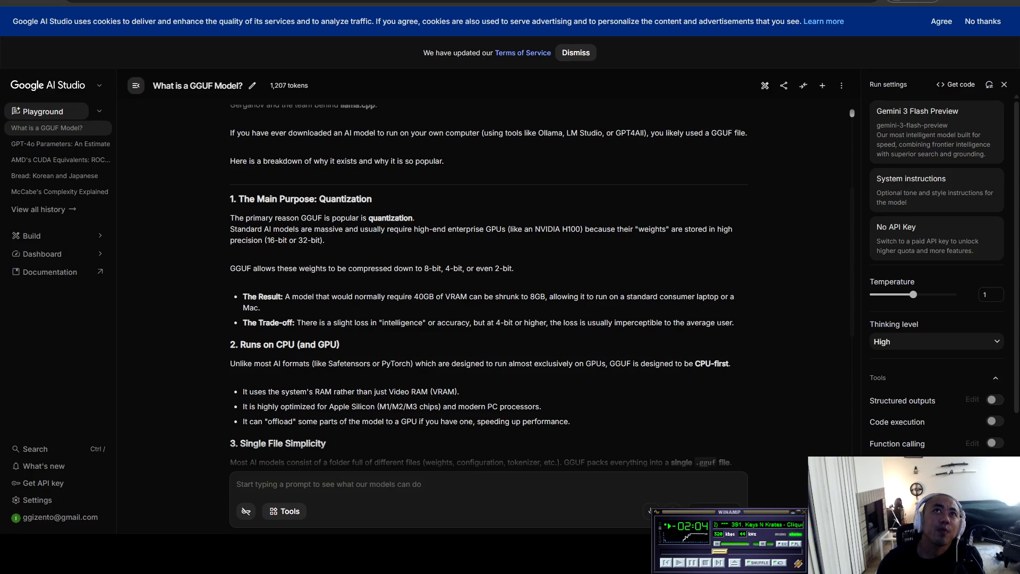
pyautogui.hotkey('ctrl', 'Tab')
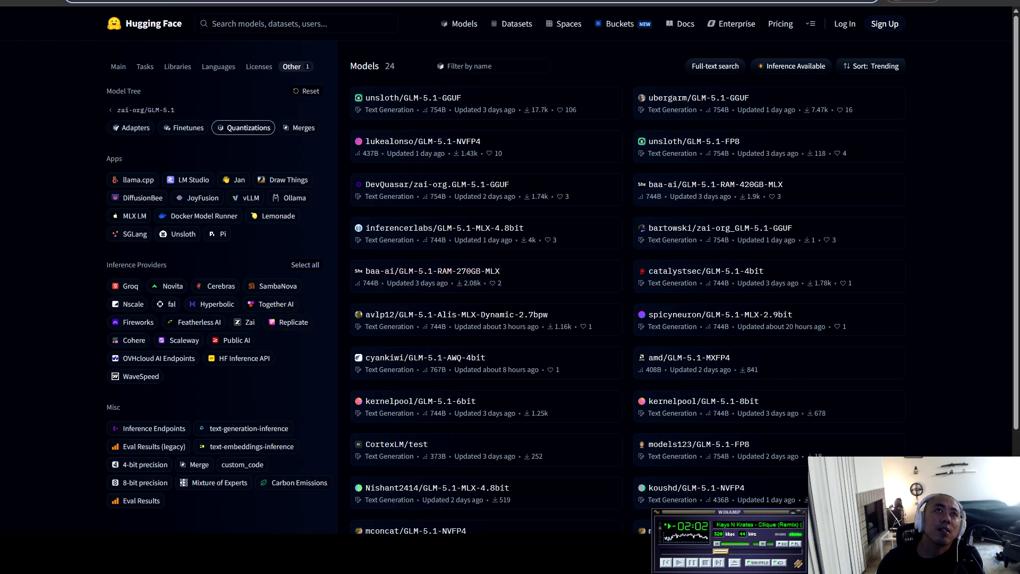
pyautogui.hotkey('ctrl', 'Tab')
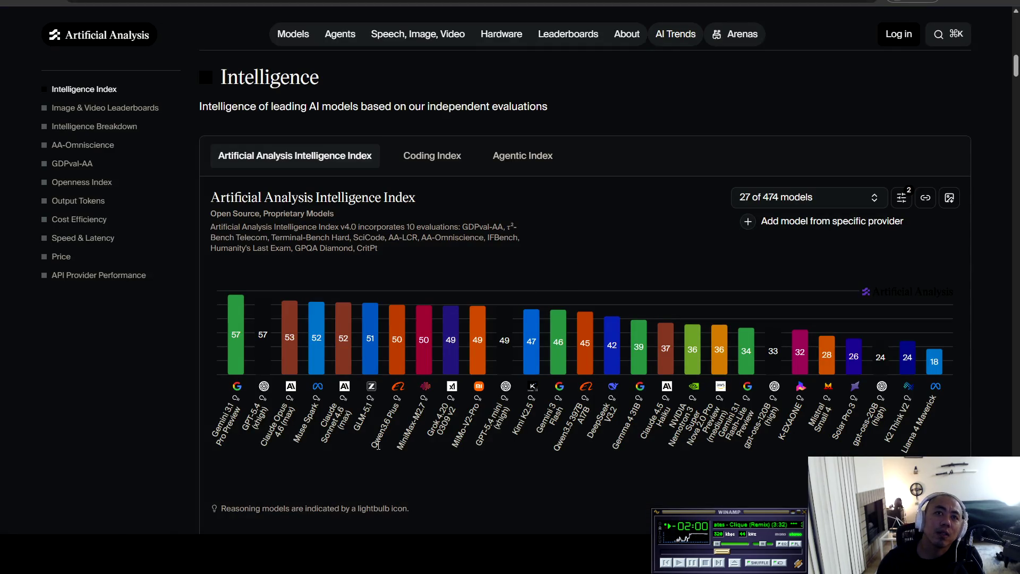
pyautogui.moveTo(372, 445); pyautogui.dragTo(400, 406)
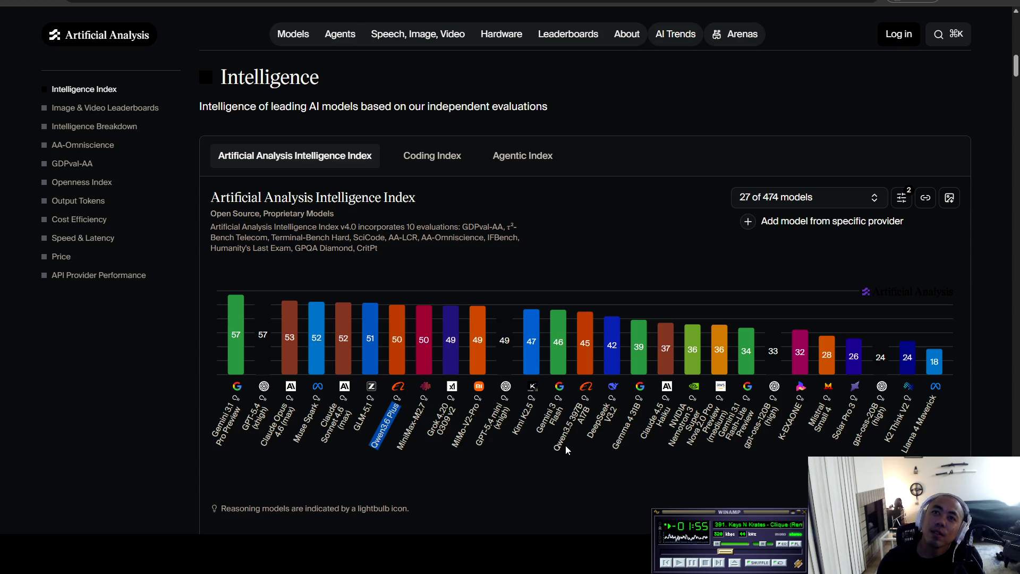
pyautogui.moveTo(555, 448)
pyautogui.mouseDown()
pyautogui.moveTo(573, 408)
pyautogui.moveTo(589, 409)
pyautogui.mouseUp()
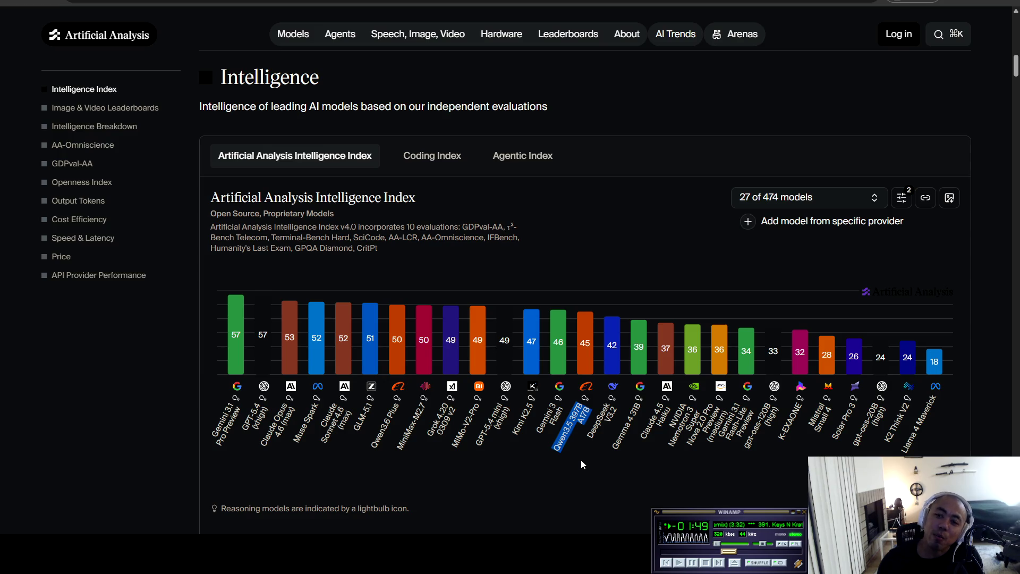
# - Search the chart's '27 of 474 models' list for 'qwen' and scroll through the matches
pyautogui.click(868, 205)
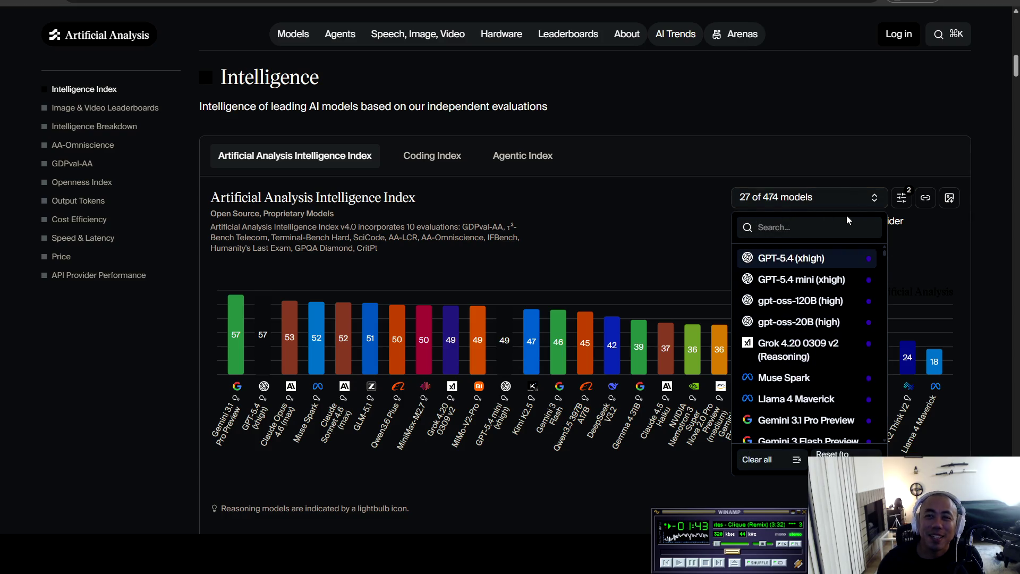
pyautogui.write('qwen')
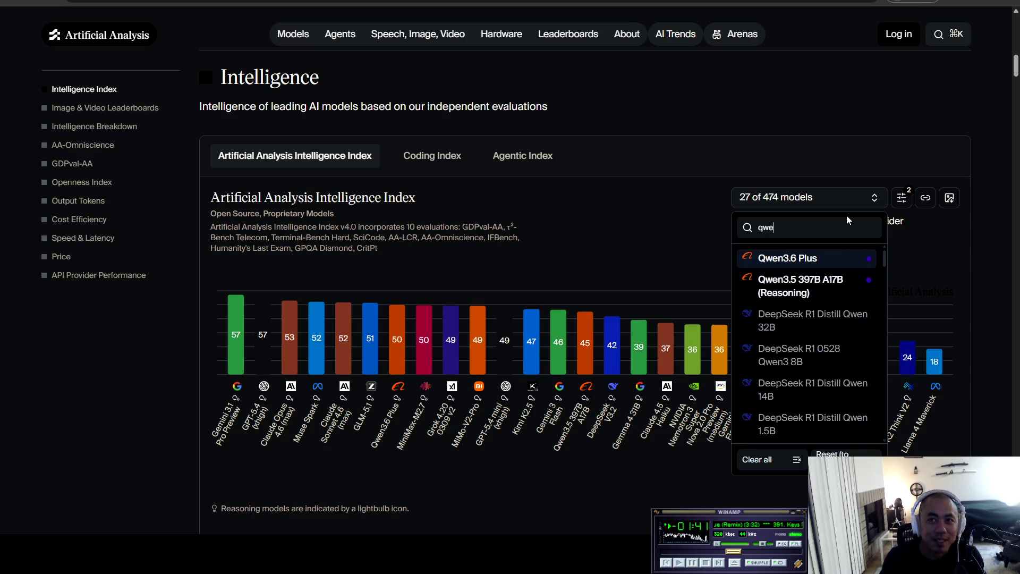
pyautogui.scroll(-5, 828, 349)
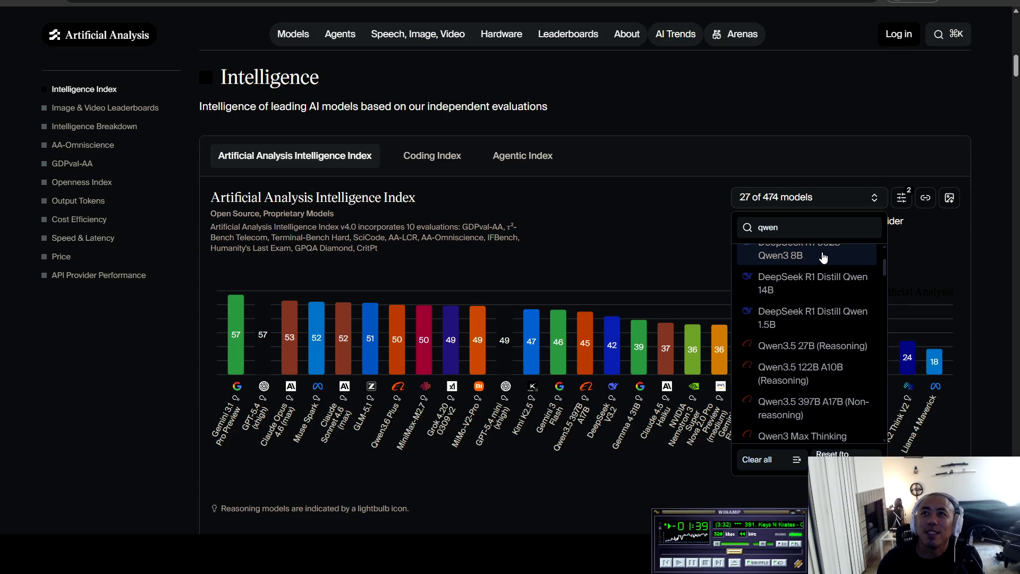
pyautogui.scroll(-6, 828, 349)
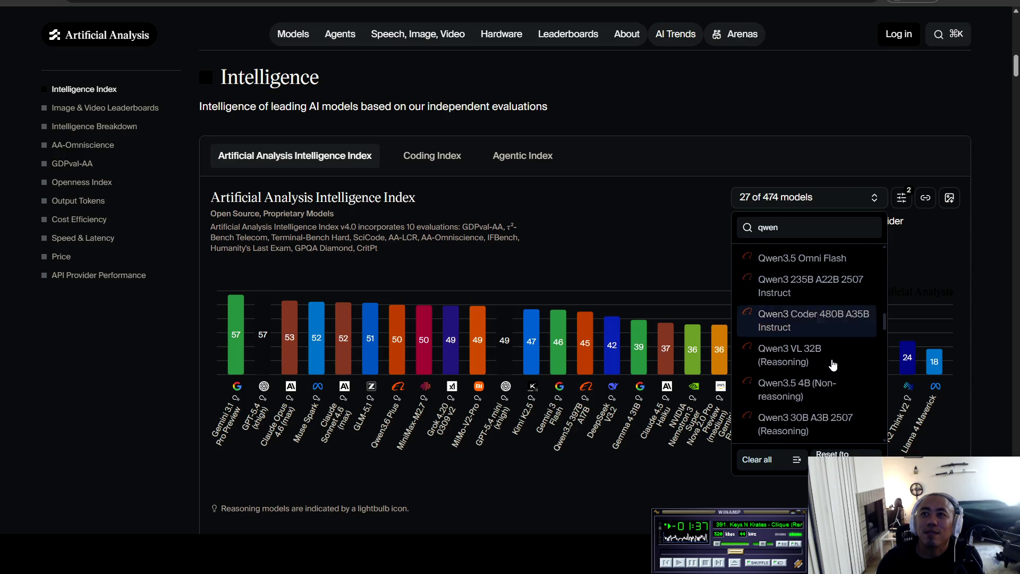
pyautogui.scroll(-2, 833, 365)
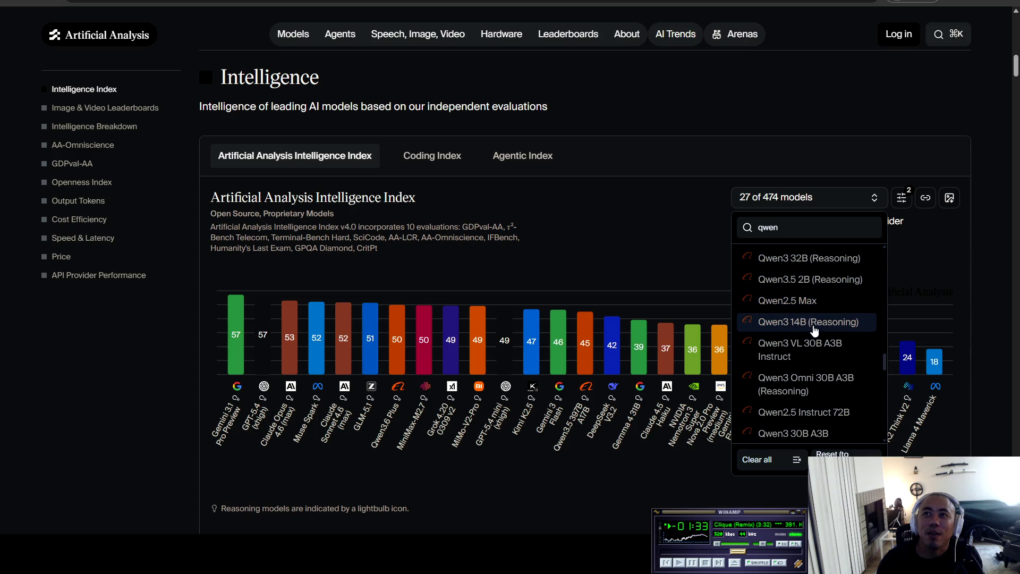
pyautogui.scroll(-3, 839, 420)
pyautogui.scroll(-5, 839, 418)
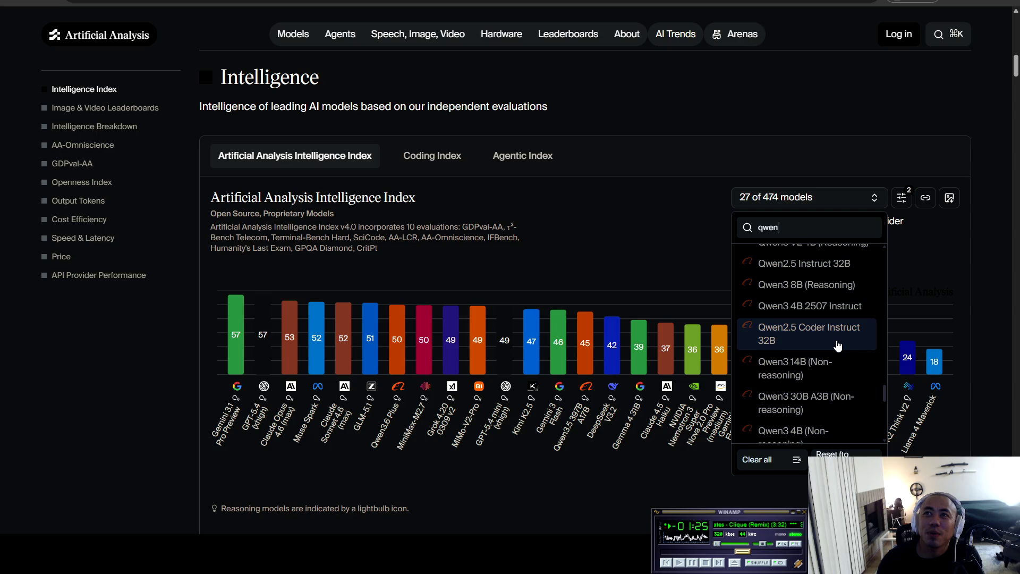
pyautogui.scroll(-5, 838, 344)
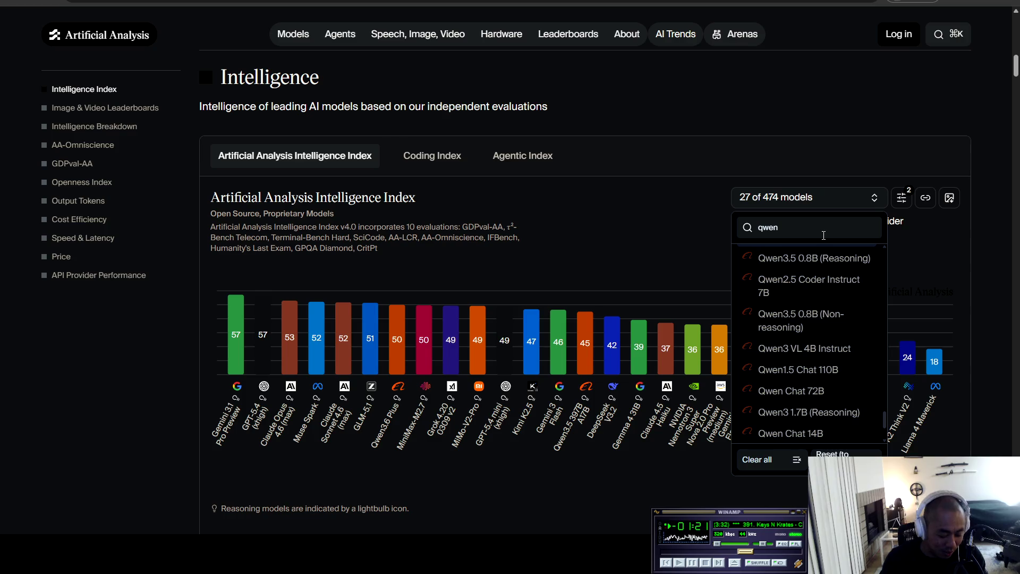
# - Narrow the search to 'qwen2.5', select Qwen2.5 Coder Instruct 32B, then return to the Cursor chat
pyautogui.write('2.5')
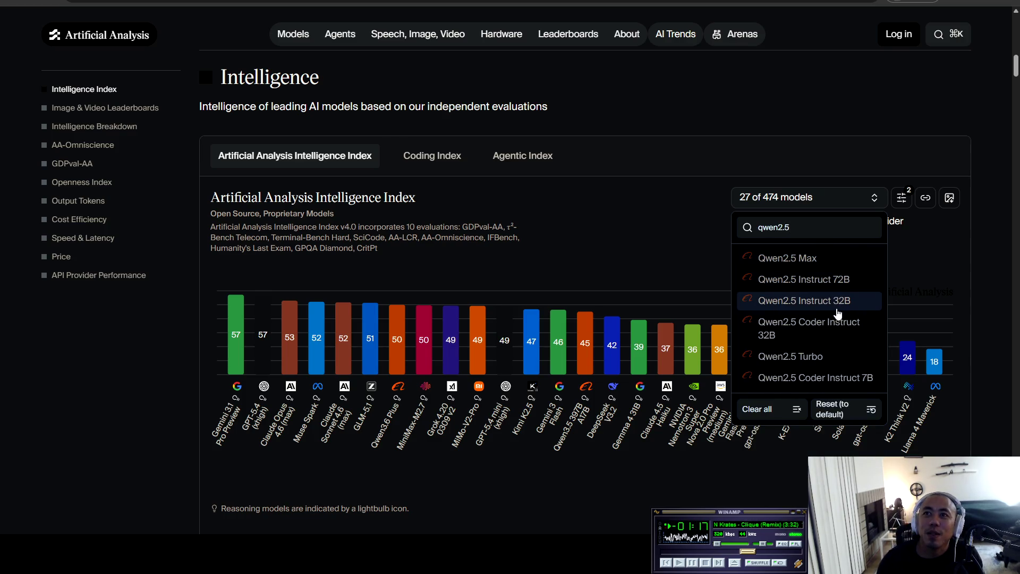
pyautogui.press('Down')
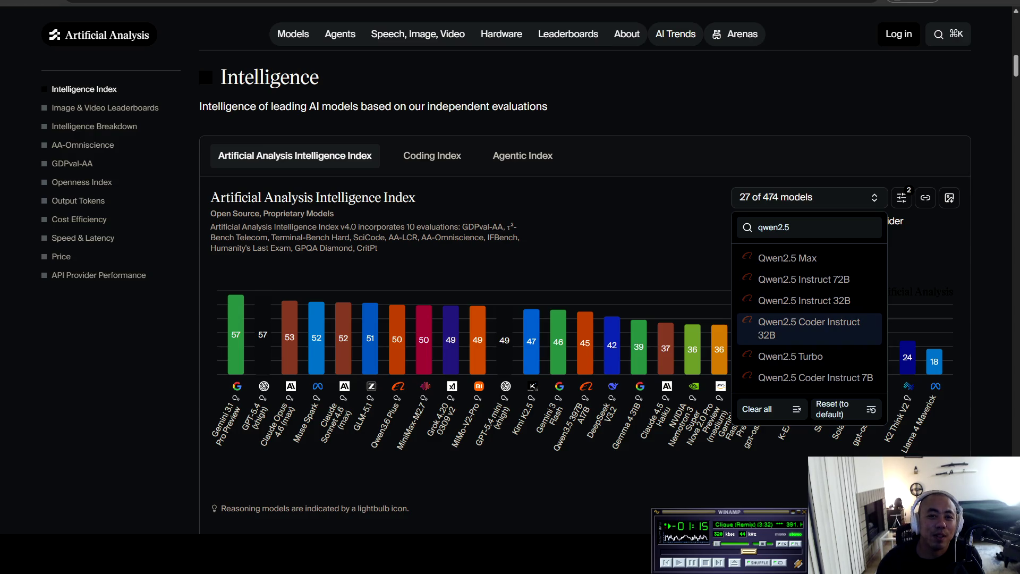
pyautogui.hotkey('alt', 'Tab')
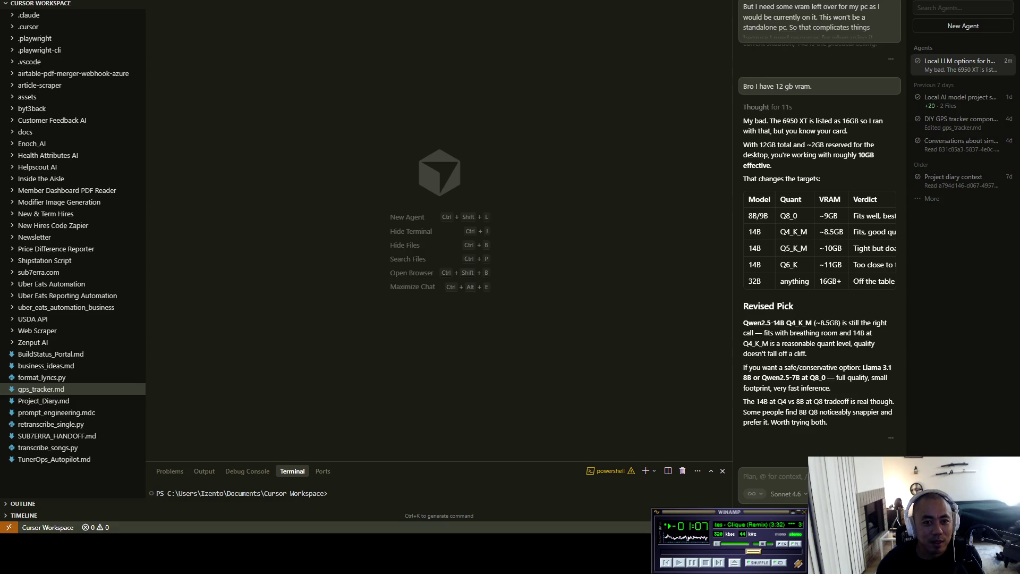
# - Go back to the Artificial Analysis Intelligence Index chart with its Qwen2.5-filtered model list
pyautogui.hotkey('alt', 'Tab')
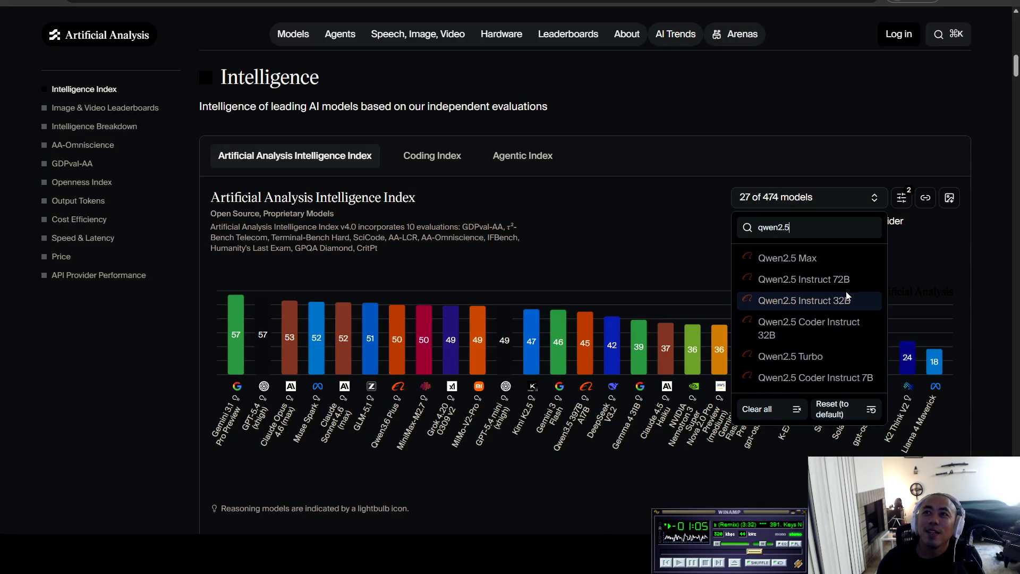
pyautogui.scroll(-2, 837, 356)
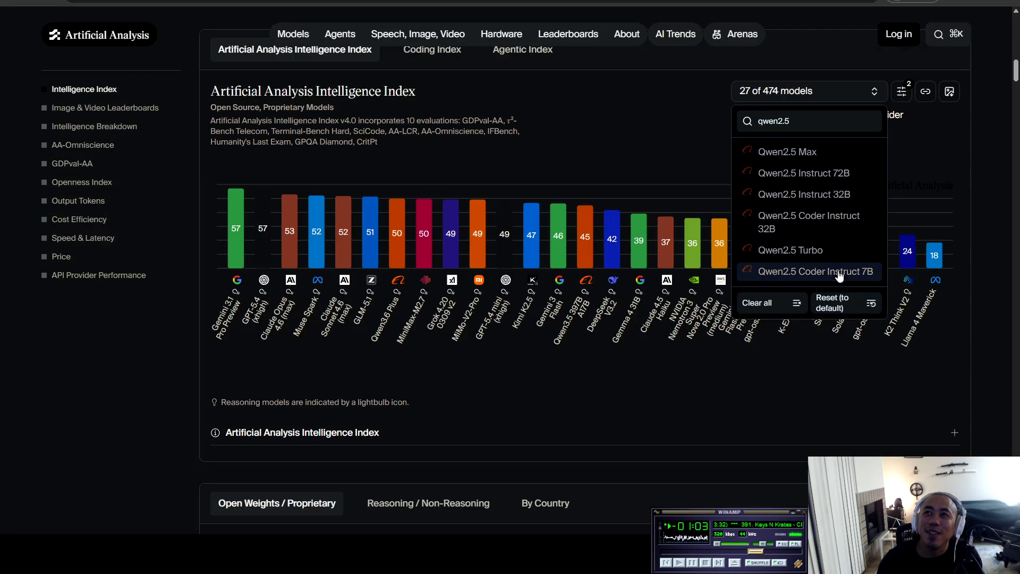